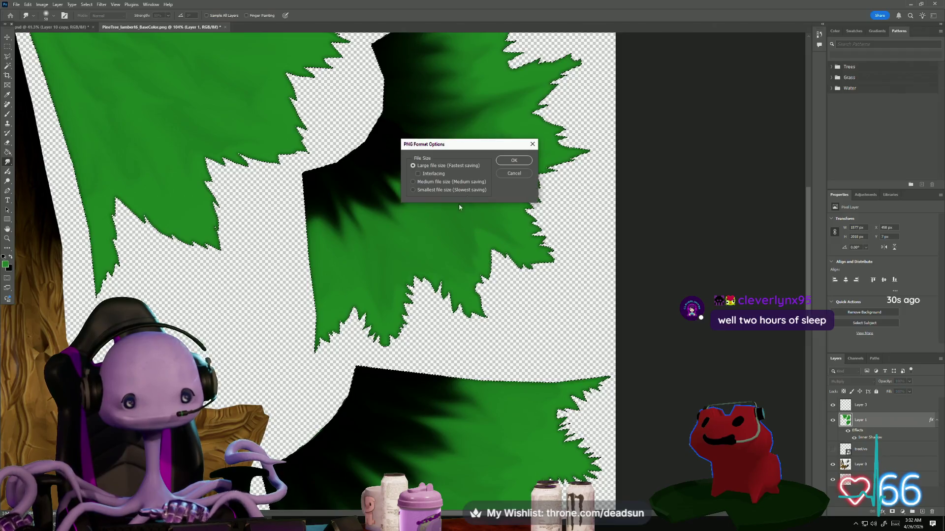
# Step: Confirm the PNG options to finish saving the pine tree texture, then switch to Maya
pyautogui.click(511, 158)
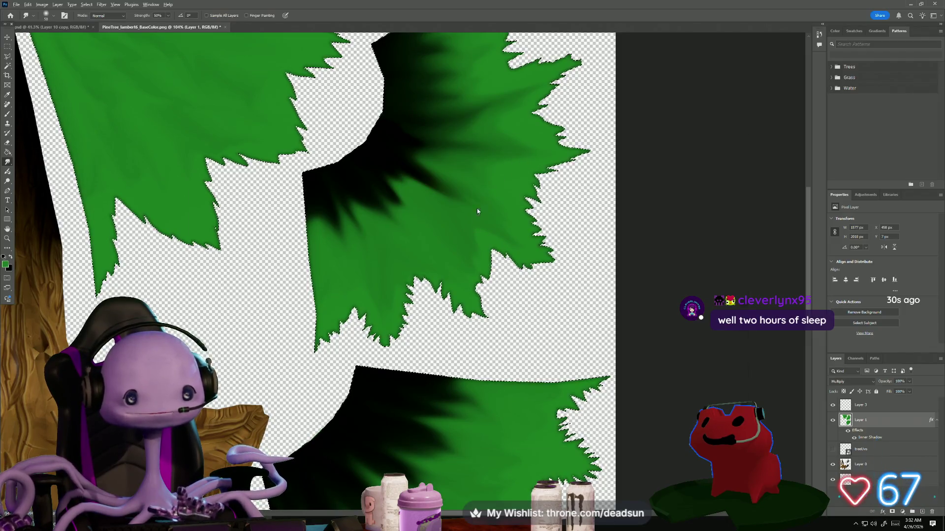
pyautogui.hotkey('alt', 'Tab')
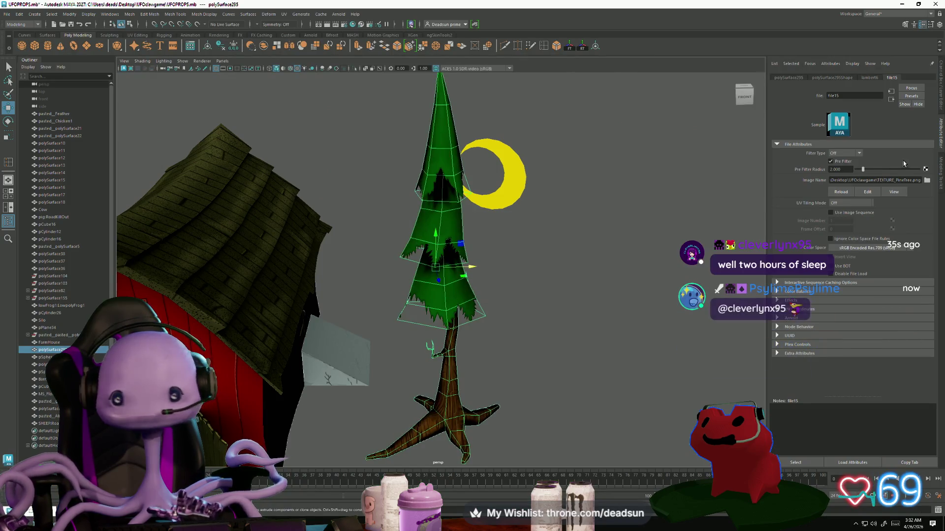
# Step: Orbit and zoom around the textured pine tree to inspect it, then return to Photoshop
pyautogui.moveTo(465, 221)
pyautogui.keyDown('alt'); pyautogui.mouseDown()
pyautogui.moveTo(551, 274)
pyautogui.moveTo(489, 268)
pyautogui.mouseUp(); pyautogui.keyUp('alt')
pyautogui.moveTo(489, 268)
pyautogui.keyDown('alt'); pyautogui.mouseDown(button='right')
pyautogui.moveTo(523, 276)
pyautogui.moveTo(520, 296)
pyautogui.mouseUp(button='right'); pyautogui.keyUp('alt')
pyautogui.scroll(-6, 521, 296)
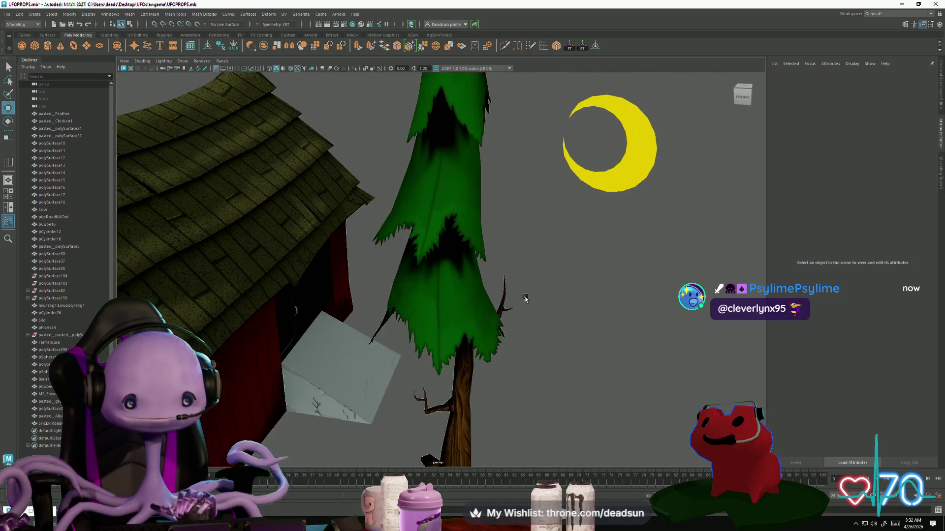
pyautogui.moveTo(507, 312)
pyautogui.keyDown('alt'); pyautogui.mouseDown()
pyautogui.moveTo(444, 336)
pyautogui.moveTo(458, 315)
pyautogui.moveTo(507, 331)
pyautogui.mouseUp(); pyautogui.keyUp('alt')
pyautogui.scroll(5, 458, 315)
pyautogui.scroll(-6, 507, 331)
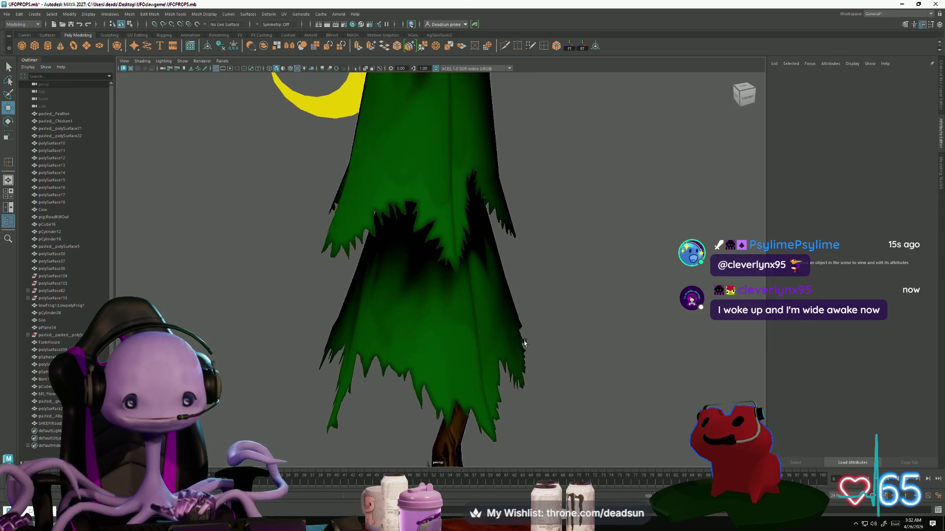
pyautogui.moveTo(337, 249)
pyautogui.keyDown('alt'); pyautogui.mouseDown()
pyautogui.moveTo(482, 344)
pyautogui.moveTo(463, 315)
pyautogui.mouseUp(); pyautogui.keyUp('alt')
pyautogui.hotkey('alt', 'Tab')
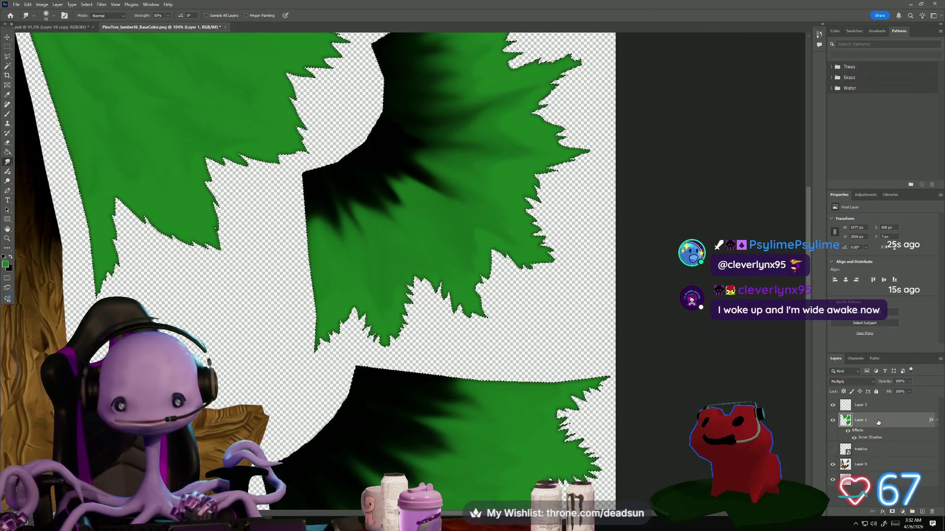
# Step: Create Layer 1 copy and clear its inner-shadow layer style
pyautogui.rightClick(875, 419)
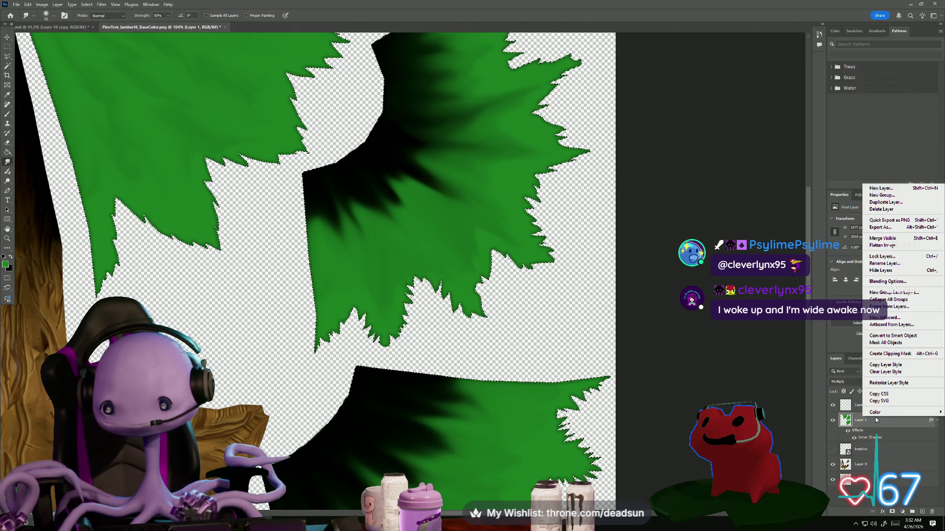
pyautogui.click(886, 202)
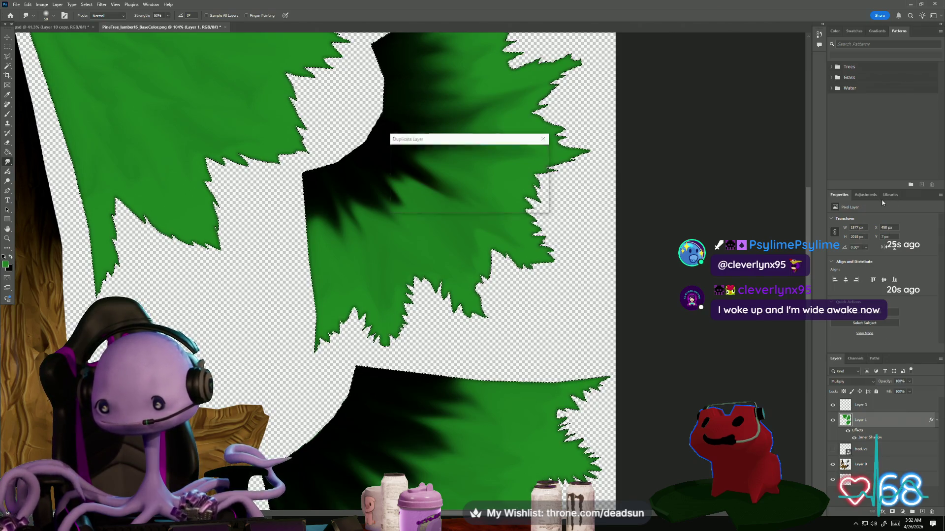
pyautogui.click(533, 154)
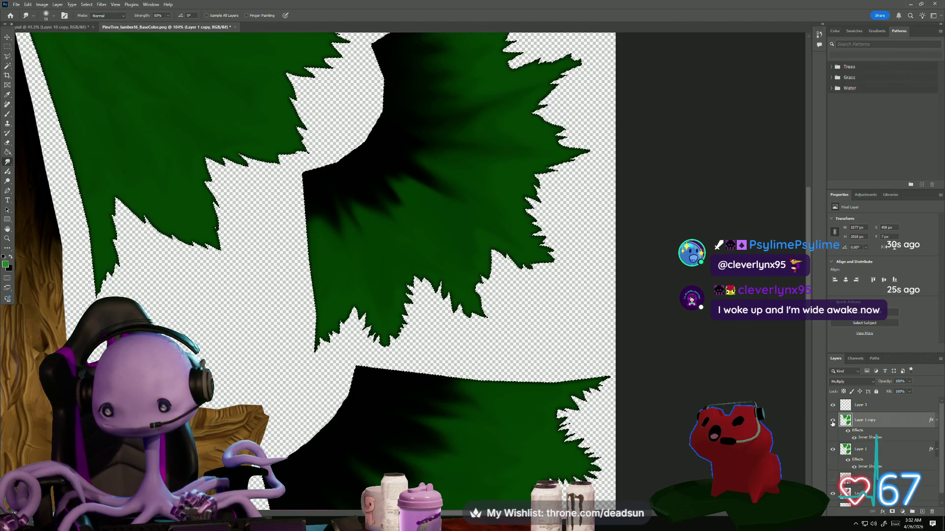
pyautogui.rightClick(871, 421)
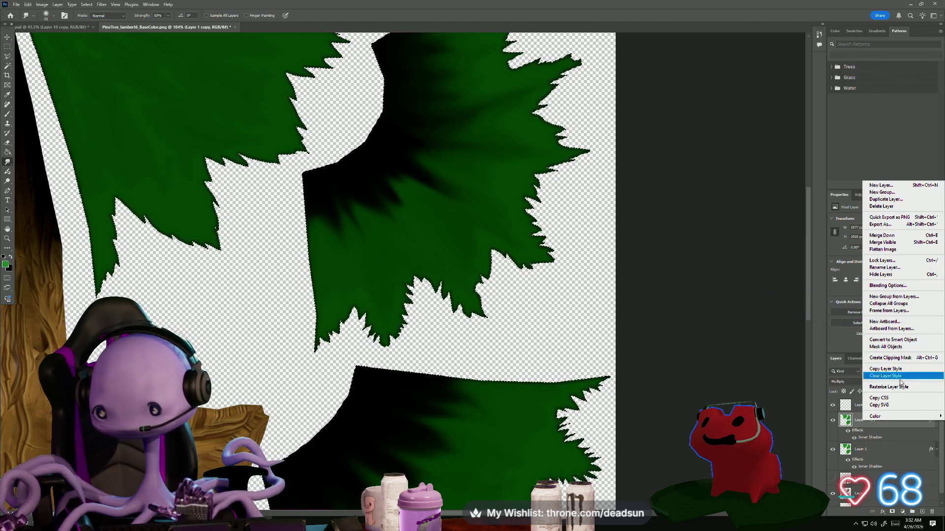
pyautogui.click(885, 376)
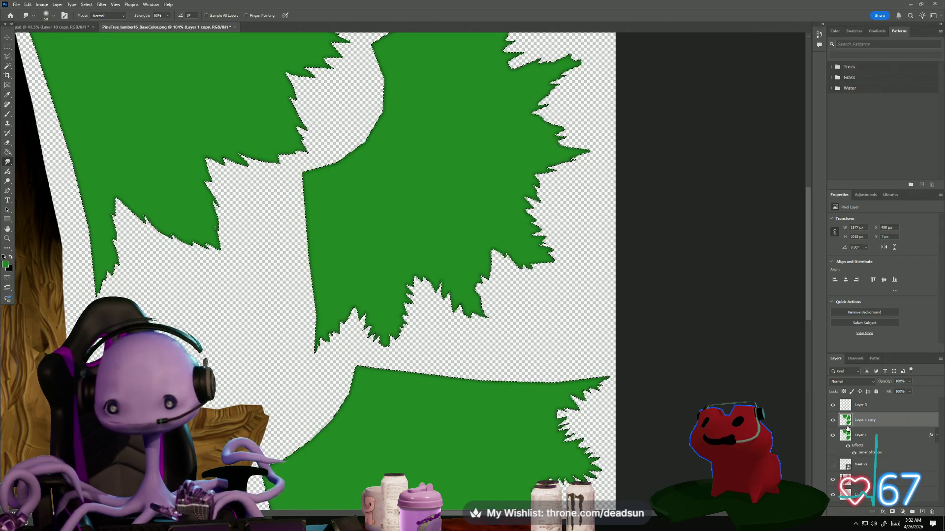
pyautogui.keyDown('alt'); pyautogui.scroll(-5, 732, 364); pyautogui.keyUp('alt')
pyautogui.keyDown('alt'); pyautogui.scroll(3, 638, 324); pyautogui.keyUp('alt')
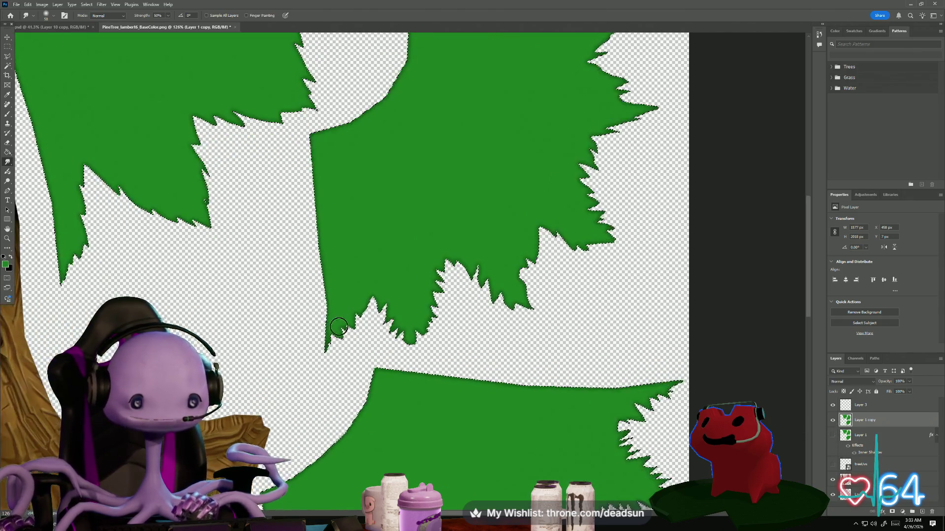
pyautogui.keyDown('alt'); pyautogui.scroll(5, 322, 320); pyautogui.keyUp('alt')
pyautogui.keyDown('alt'); pyautogui.scroll(-4, 325, 263); pyautogui.keyUp('alt')
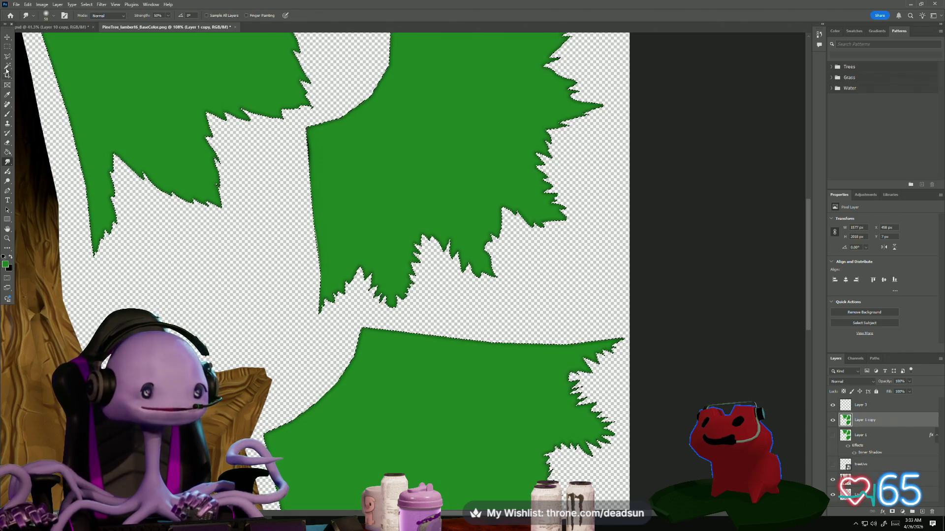
pyautogui.click(8, 116)
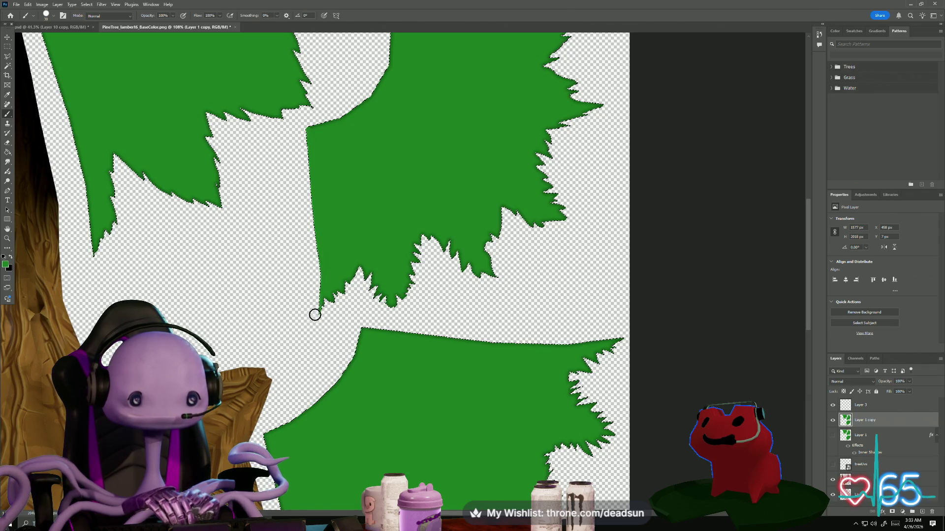
# Step: Sample the leaf green and paint along the top edge of the top-left leaf shape
pyautogui.keyDown('alt'); pyautogui.moveTo(153, 243); pyautogui.dragTo(196, 291); pyautogui.keyUp('alt')
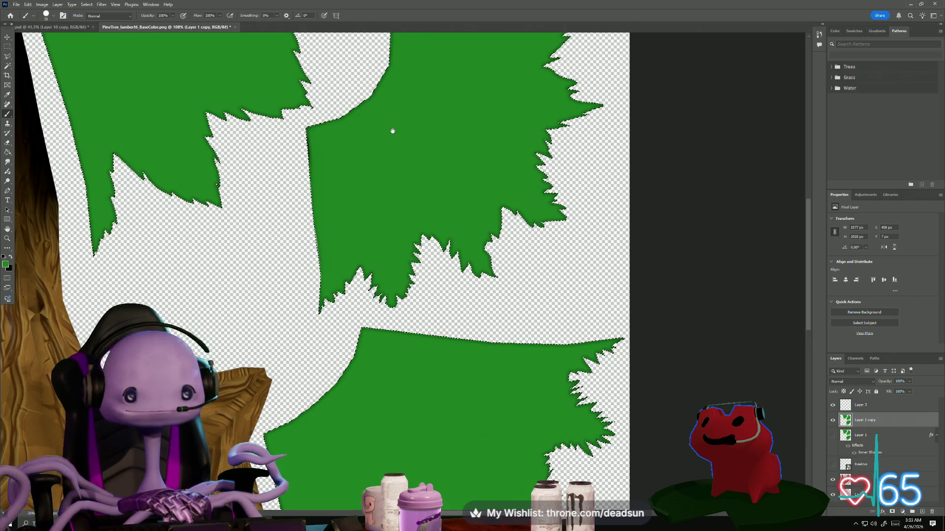
pyautogui.moveTo(392, 131); pyautogui.dragTo(344, 289)
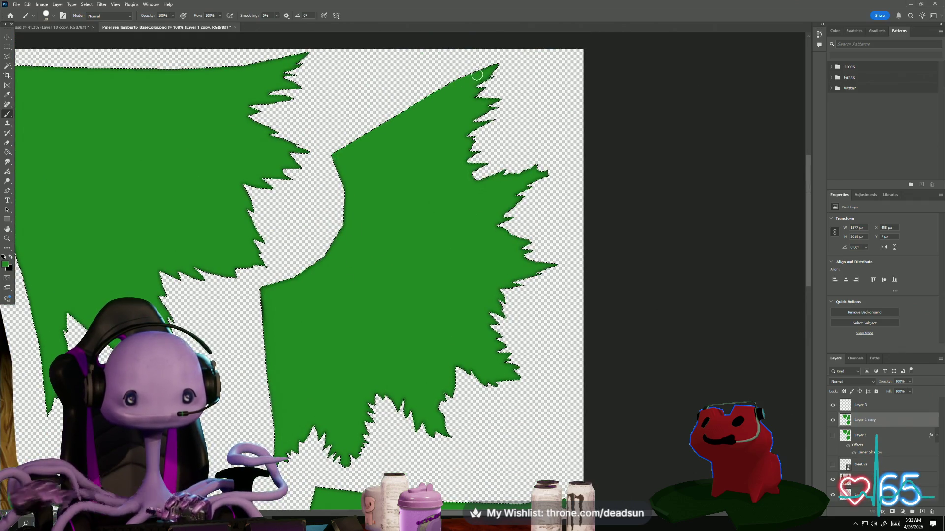
pyautogui.moveTo(315, 118); pyautogui.dragTo(517, 165)
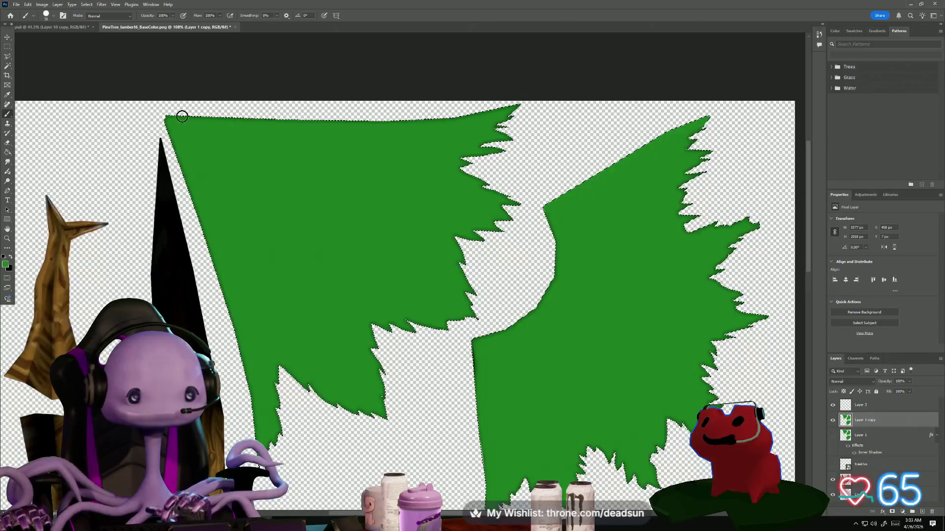
pyautogui.moveTo(182, 116)
pyautogui.mouseDown()
pyautogui.moveTo(168, 116)
pyautogui.moveTo(383, 121)
pyautogui.mouseUp()
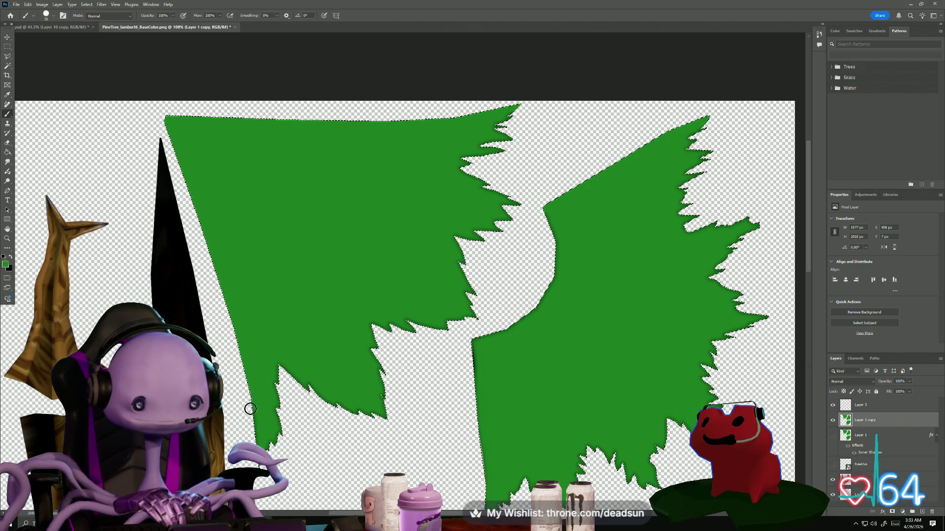
# Step: Paint green along the curved edges of the middle and right-hand leaf shapes
pyautogui.moveTo(362, 467); pyautogui.dragTo(256, 217)
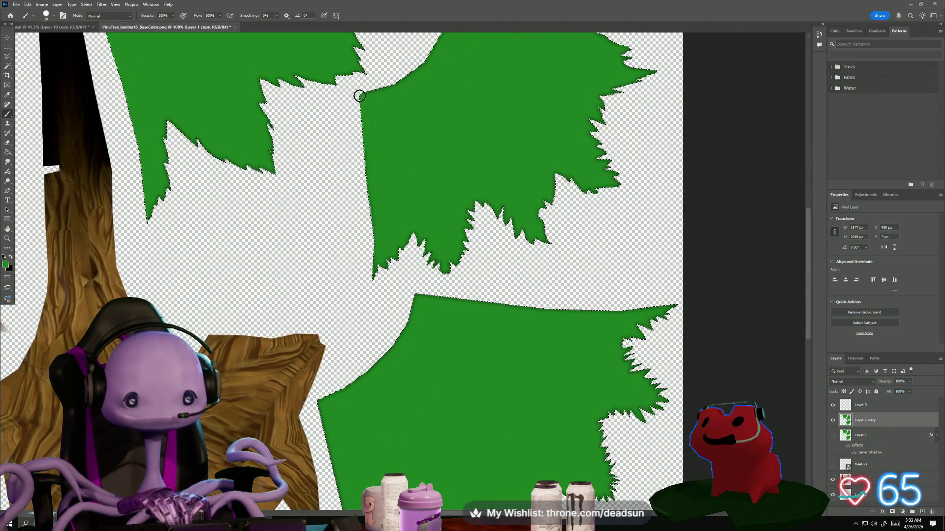
pyautogui.moveTo(338, 116); pyautogui.dragTo(326, 253)
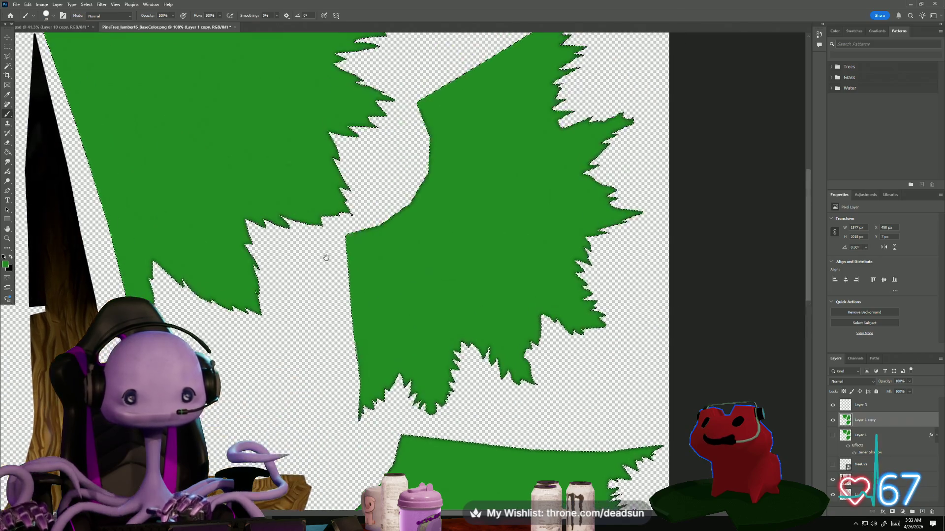
pyautogui.moveTo(406, 216); pyautogui.dragTo(342, 238)
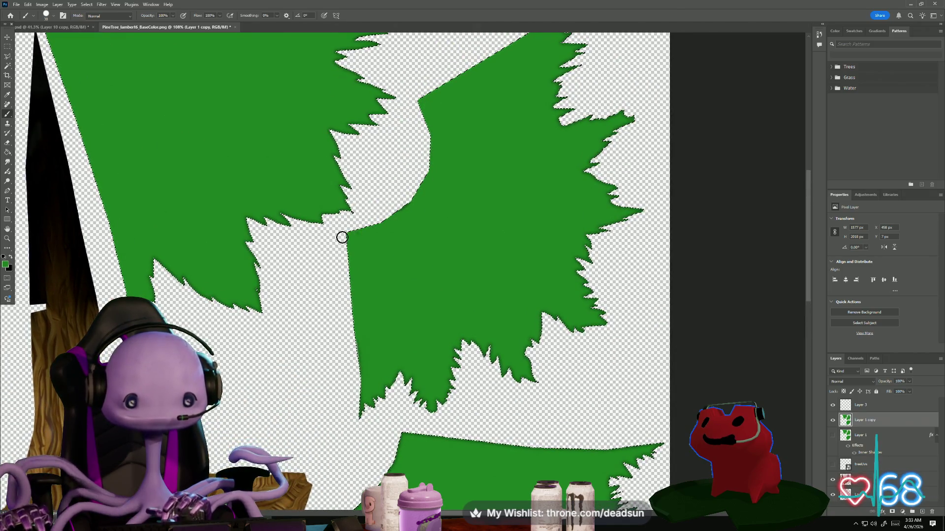
pyautogui.scroll(-5, 333, 237)
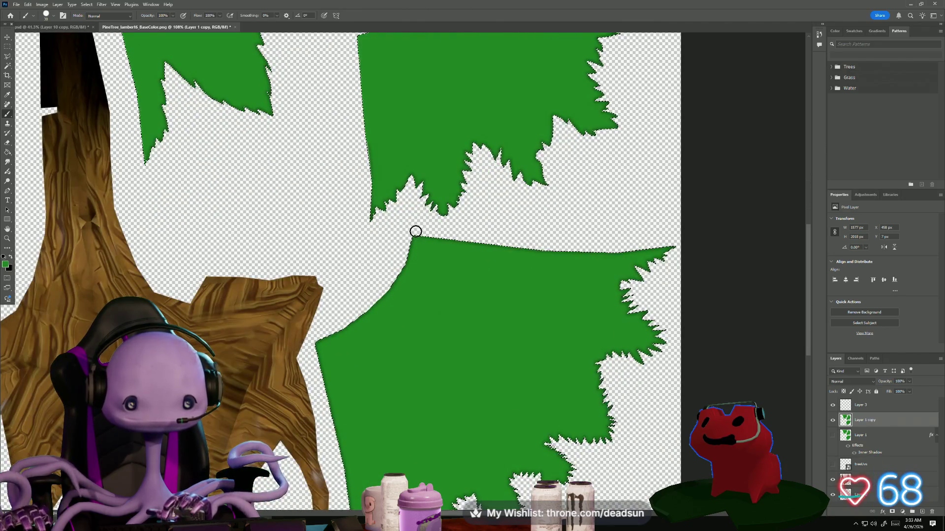
pyautogui.scroll(-5, 365, 327)
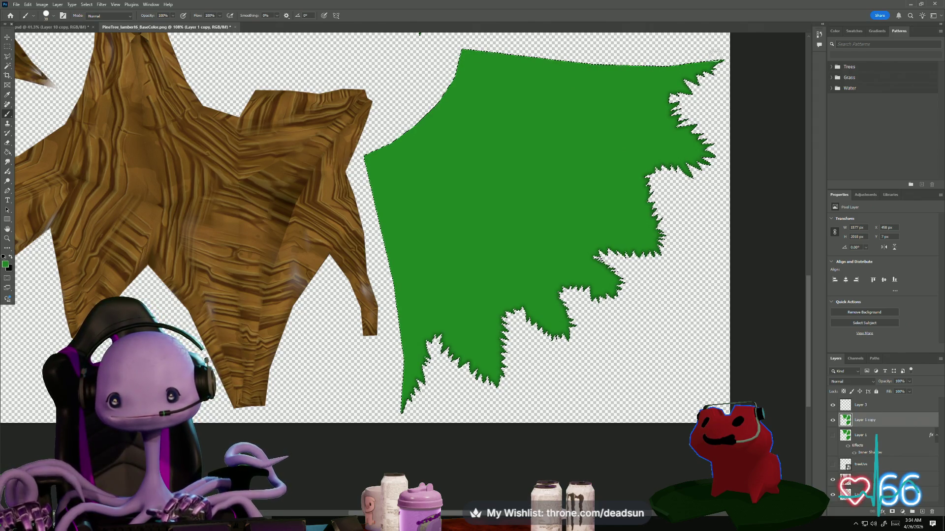
pyautogui.moveTo(562, 221)
pyautogui.mouseDown()
pyautogui.moveTo(526, 300)
pyautogui.moveTo(533, 426)
pyautogui.moveTo(566, 196)
pyautogui.moveTo(565, 228)
pyautogui.mouseUp()
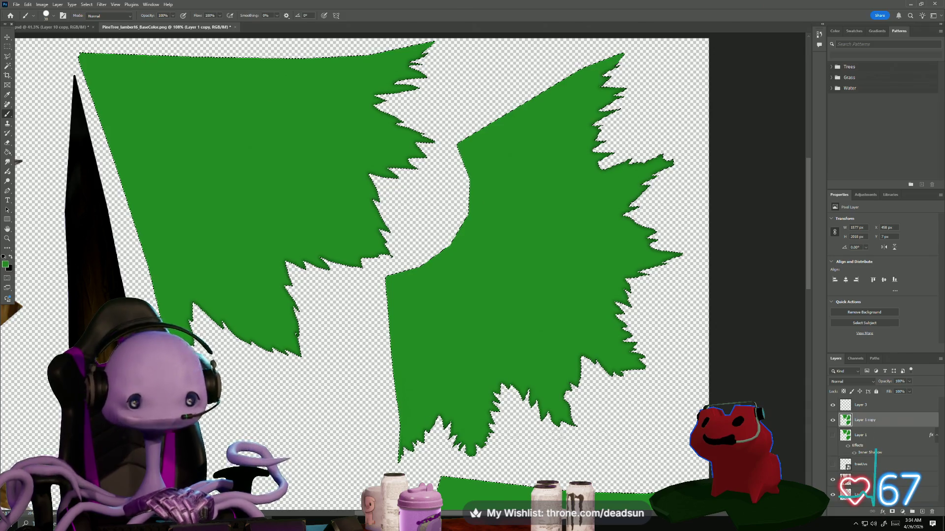
# Step: Set Layer 1 copy's blend mode to Multiply and drop the leaf selection
pyautogui.click(833, 421)
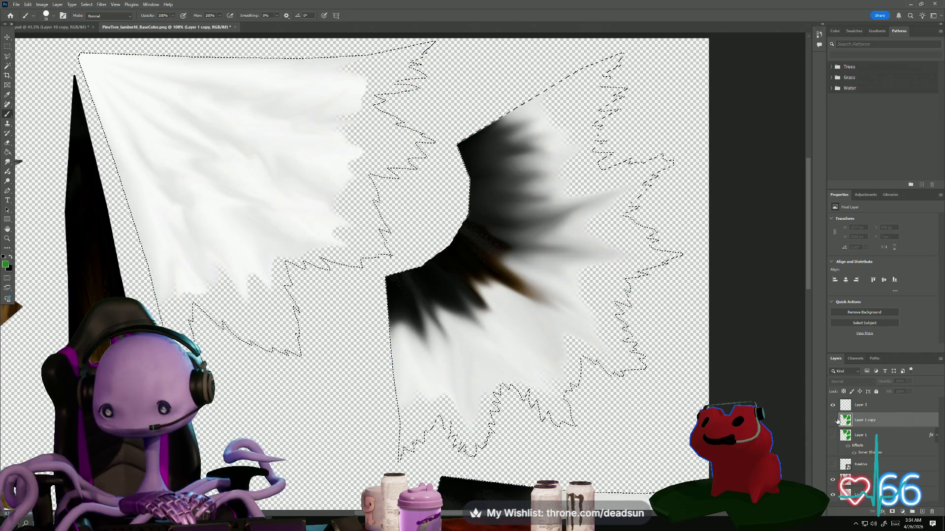
pyautogui.click(832, 421)
pyautogui.click(854, 382)
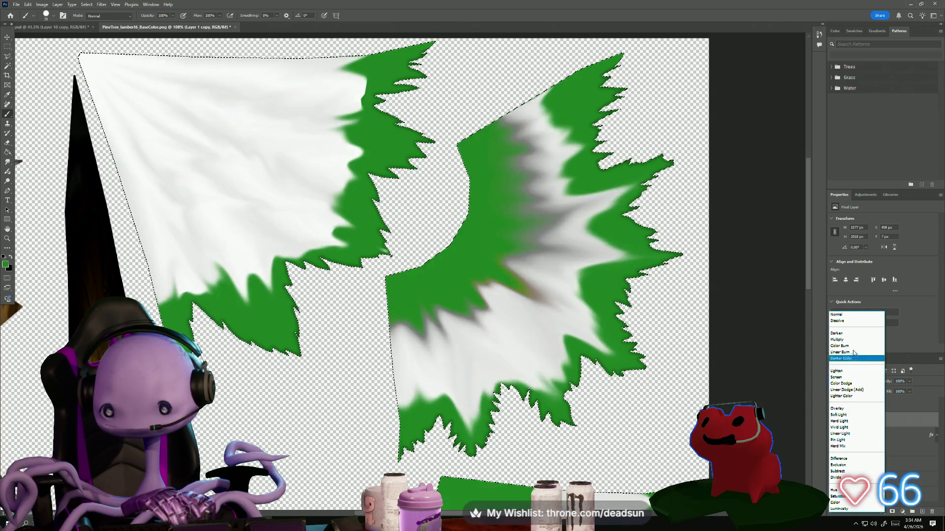
pyautogui.click(854, 339)
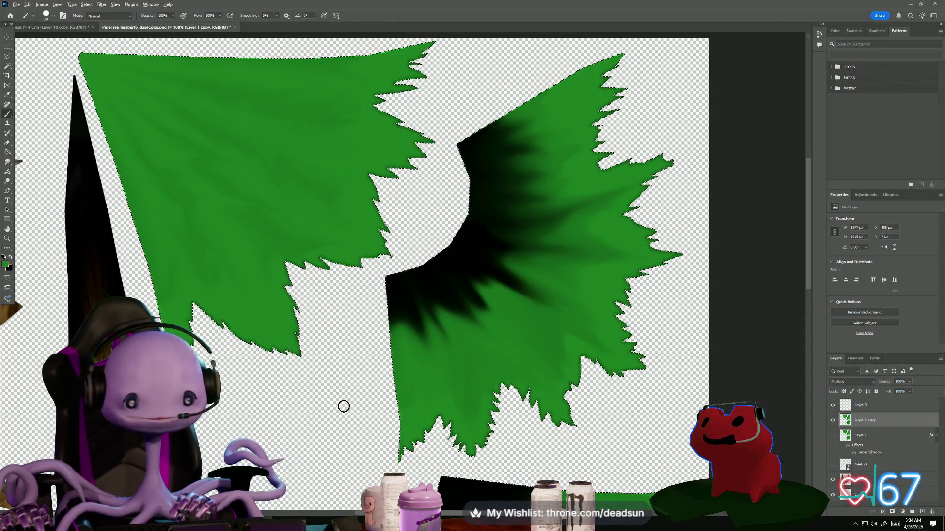
pyautogui.keyDown('alt'); pyautogui.scroll(-3, 344, 405); pyautogui.keyUp('alt')
pyautogui.click(7, 47)
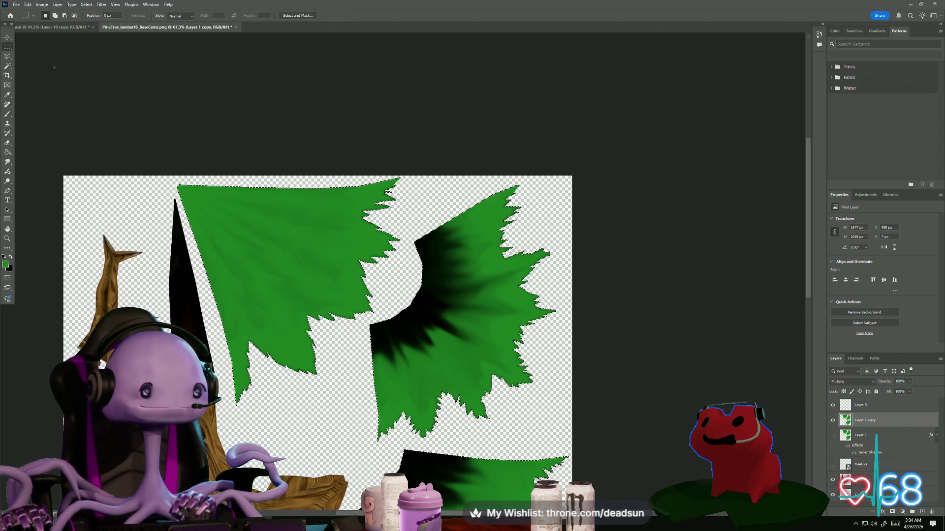
pyautogui.hotkey('ctrl', 'd')
# Step: Save a PNG copy over TEXTURE_PineTree.png in UFOclawgame, then switch to Maya
pyautogui.click(16, 4)
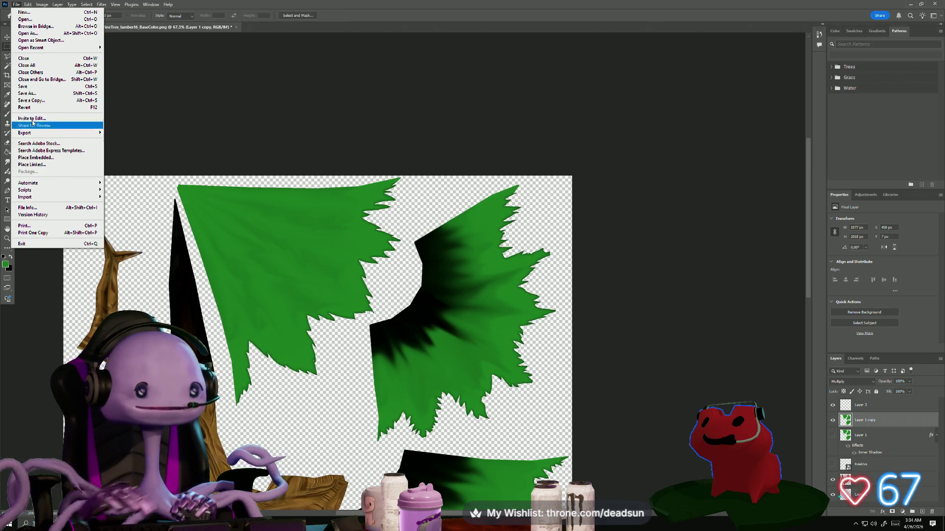
pyautogui.click(30, 100)
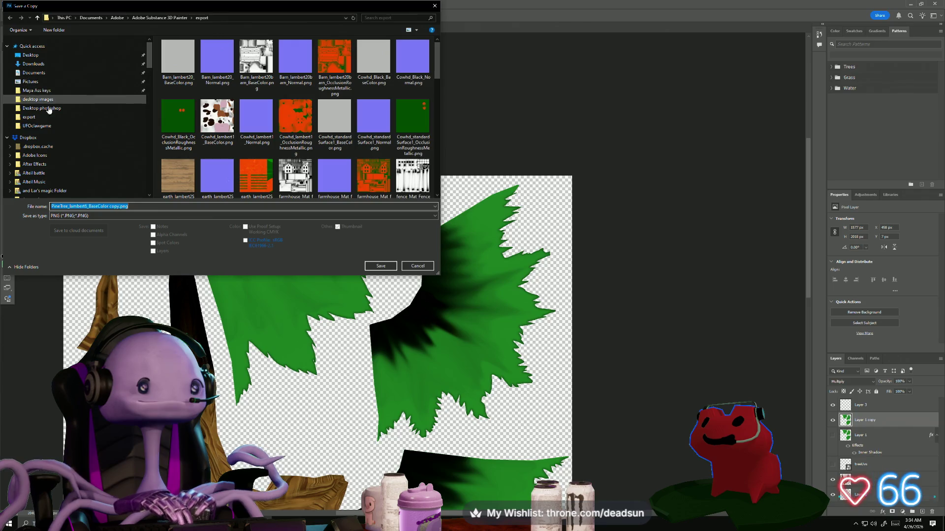
pyautogui.click(42, 125)
pyautogui.scroll(-2, 336, 83)
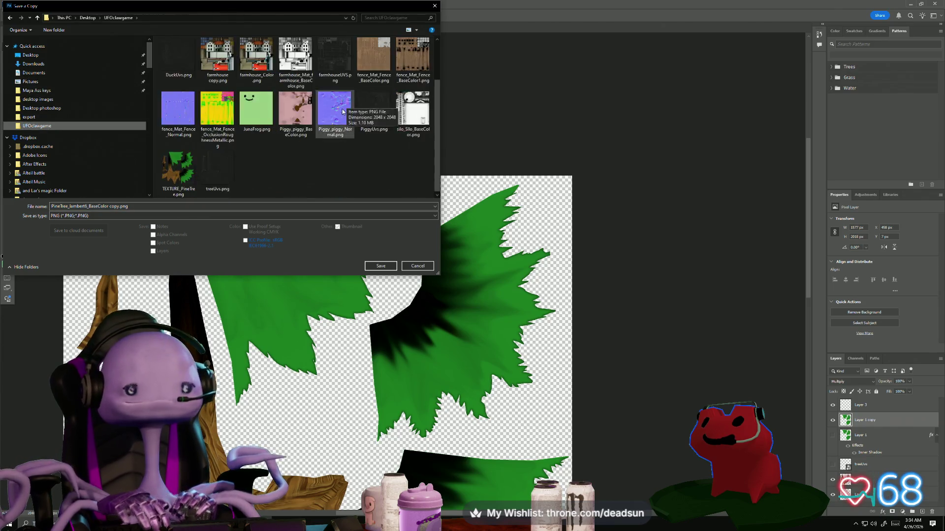
pyautogui.scroll(2, 256, 123)
pyautogui.scroll(-2, 197, 148)
pyautogui.click(175, 159)
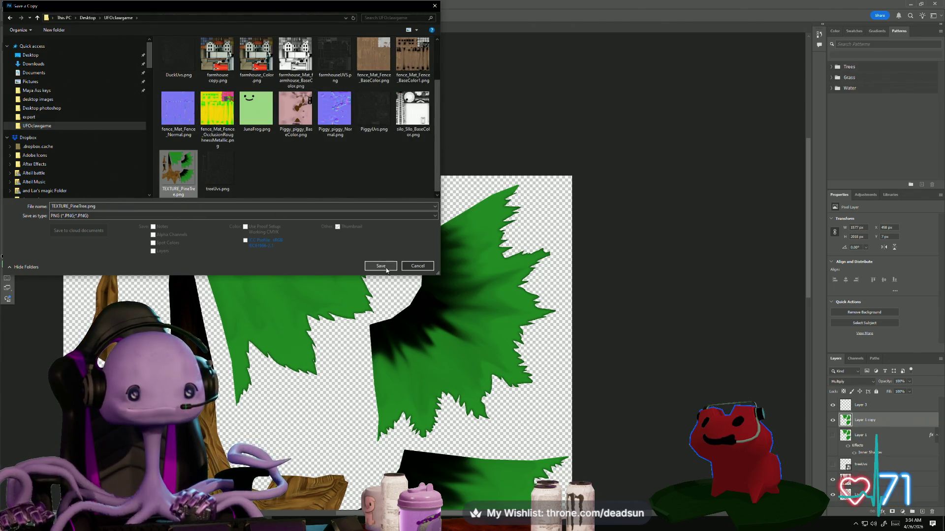
pyautogui.click(381, 266)
pyautogui.click(491, 261)
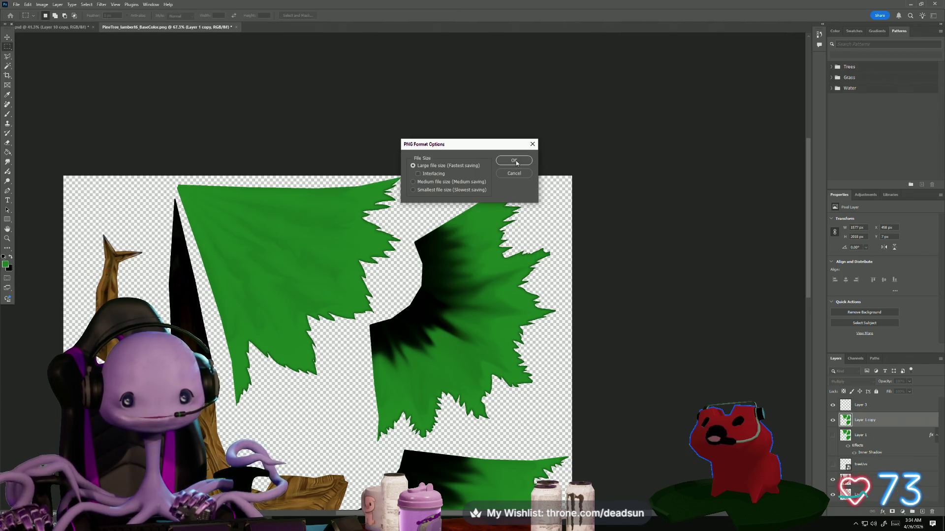
pyautogui.click(514, 160)
pyautogui.hotkey('alt', 'Tab')
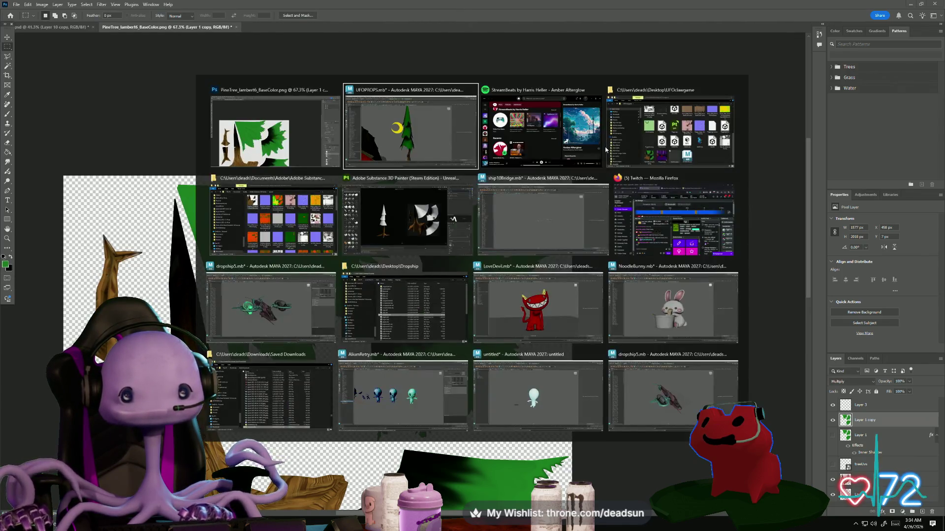
pyautogui.click(578, 236)
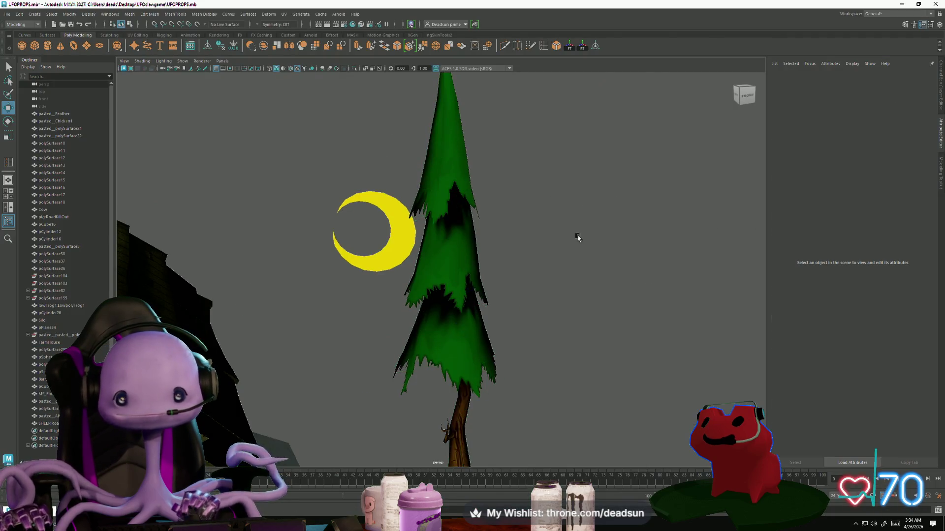
pyautogui.moveTo(577, 237)
pyautogui.keyDown('alt'); pyautogui.mouseDown()
pyautogui.moveTo(483, 246)
pyautogui.moveTo(533, 278)
pyautogui.moveTo(497, 255)
pyautogui.moveTo(283, 260)
pyautogui.moveTo(485, 257)
pyautogui.moveTo(429, 278)
pyautogui.moveTo(481, 305)
pyautogui.moveTo(414, 330)
pyautogui.moveTo(319, 284)
pyautogui.moveTo(406, 272)
pyautogui.mouseUp(); pyautogui.keyUp('alt')
pyautogui.scroll(-3, 464, 273)
pyautogui.scroll(5, 481, 305)
pyautogui.click(451, 315)
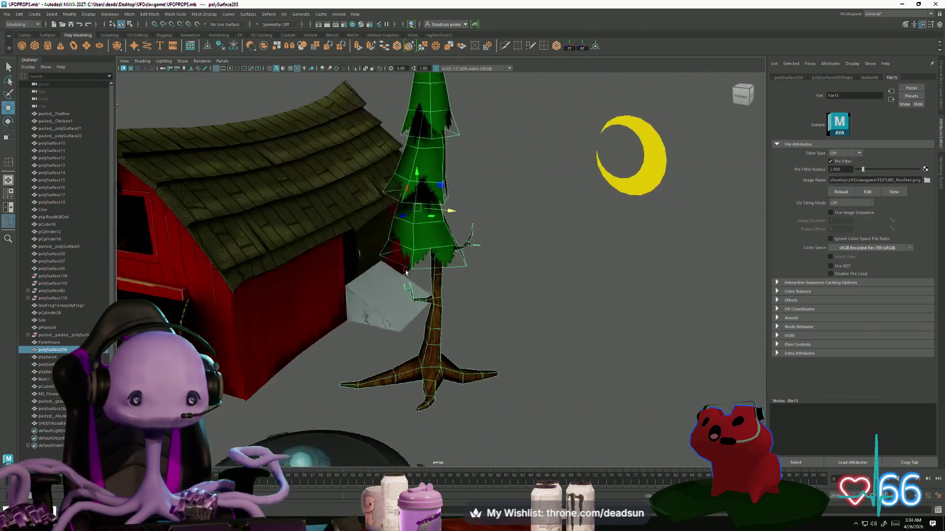
pyautogui.click(527, 270)
pyautogui.moveTo(527, 270)
pyautogui.keyDown('alt'); pyautogui.mouseDown()
pyautogui.moveTo(498, 262)
pyautogui.moveTo(546, 266)
pyautogui.moveTo(527, 275)
pyautogui.moveTo(570, 312)
pyautogui.moveTo(483, 261)
pyautogui.moveTo(305, 252)
pyautogui.moveTo(458, 323)
pyautogui.moveTo(475, 300)
pyautogui.moveTo(470, 338)
pyautogui.moveTo(464, 325)
pyautogui.mouseUp(); pyautogui.keyUp('alt')
pyautogui.hotkey('alt', 'Tab')
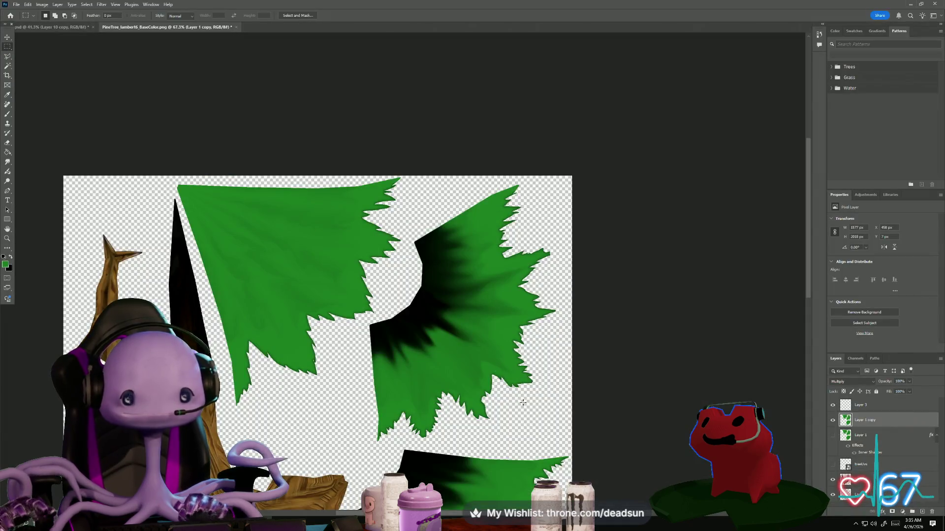
# Step: Bring the whole texture sheet into view and make Layer 0 active
pyautogui.keyDown('alt'); pyautogui.scroll(-2, 522, 402); pyautogui.keyUp('alt')
pyautogui.keyDown('alt'); pyautogui.scroll(1, 524, 388); pyautogui.keyUp('alt')
pyautogui.moveTo(525, 386)
pyautogui.mouseDown()
pyautogui.moveTo(520, 306)
pyautogui.moveTo(542, 243)
pyautogui.mouseUp()
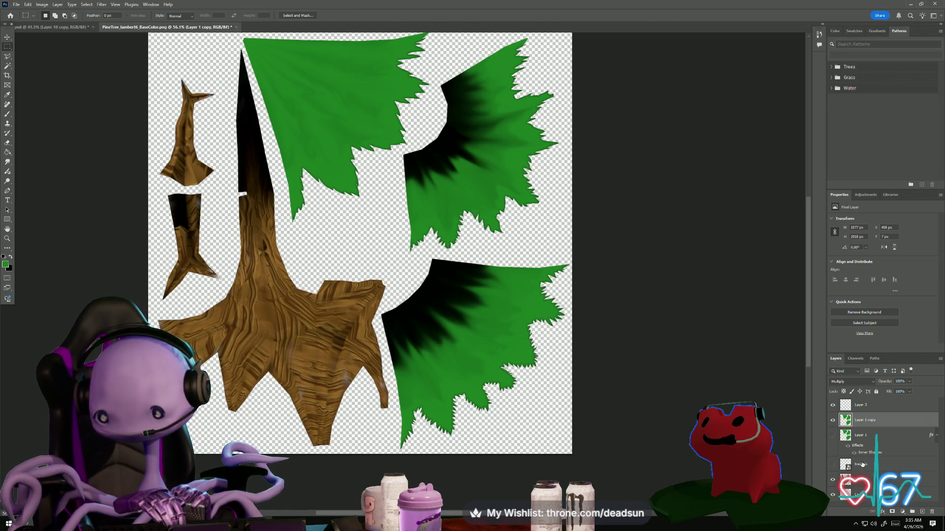
pyautogui.click(863, 485)
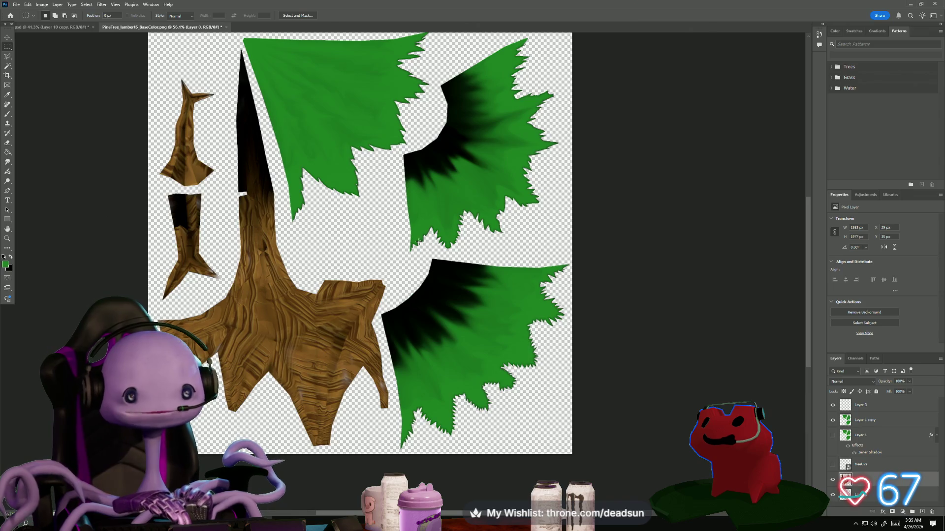
pyautogui.keyDown('alt'); pyautogui.scroll(-1, 452, 274); pyautogui.keyUp('alt')
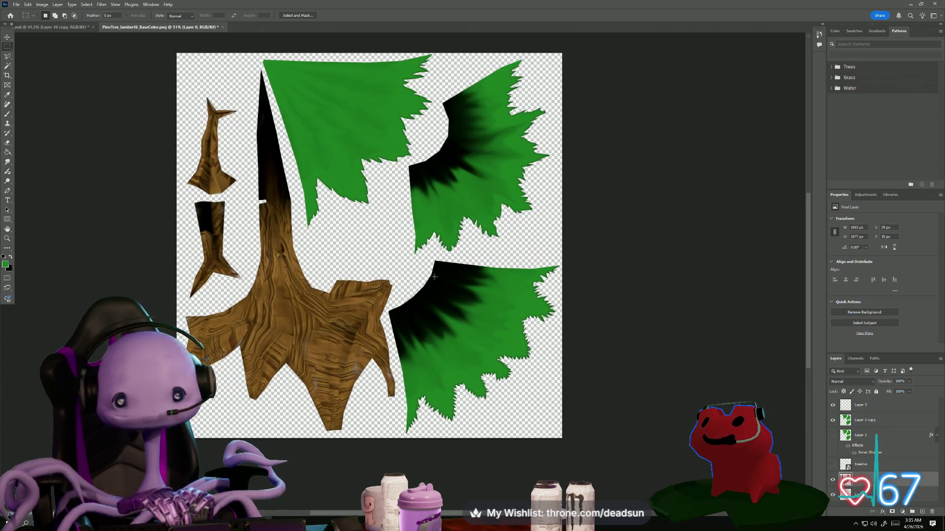
# Step: Draw Polygonal Lasso outlines around the two right-hand foliage pieces
pyautogui.click(8, 57)
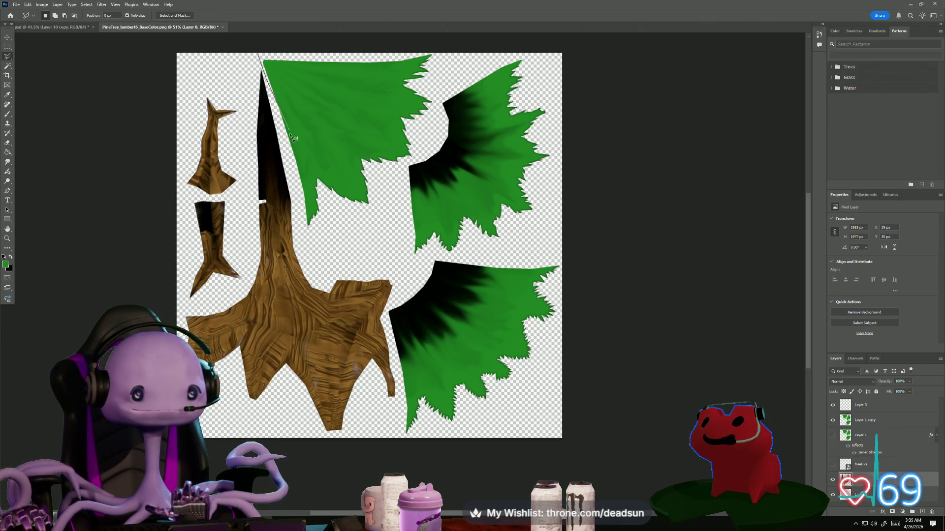
pyautogui.doubleClick(319, 248)
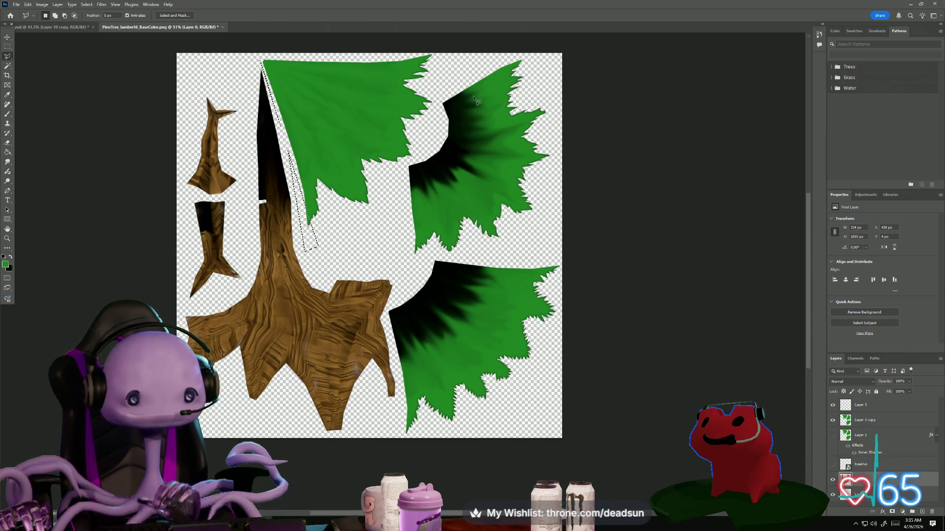
pyautogui.click(446, 81)
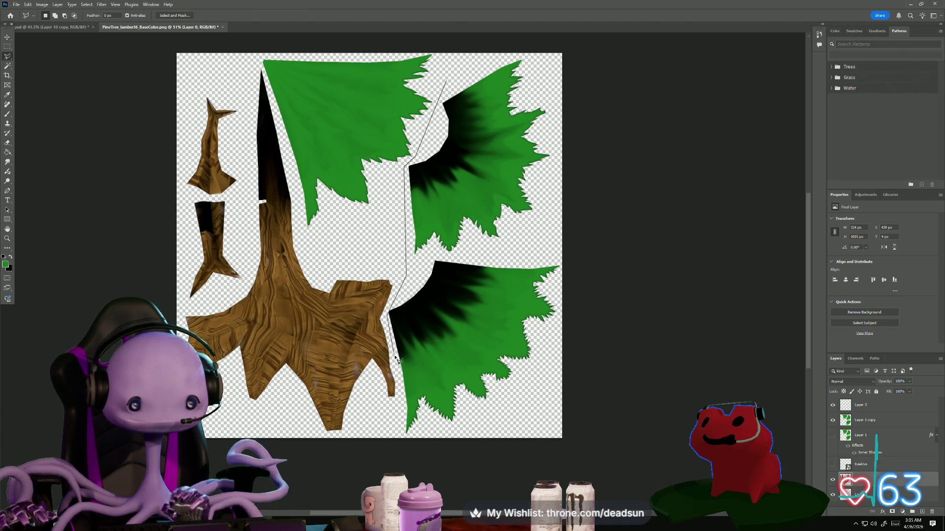
pyautogui.click(422, 442)
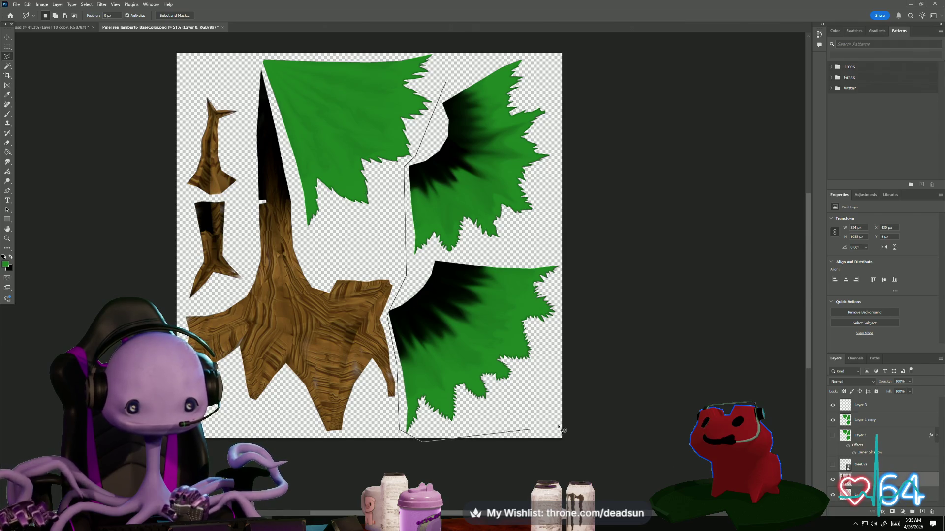
pyautogui.click(588, 419)
pyautogui.click(492, 48)
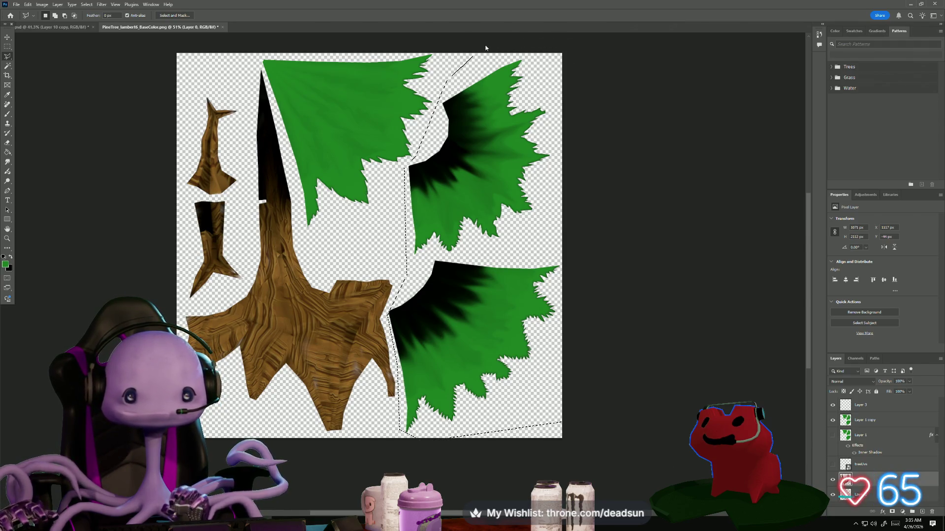
# Step: Raise the midtones with Levels to lighten the selected foliage, then deselect
pyautogui.click(58, 5)
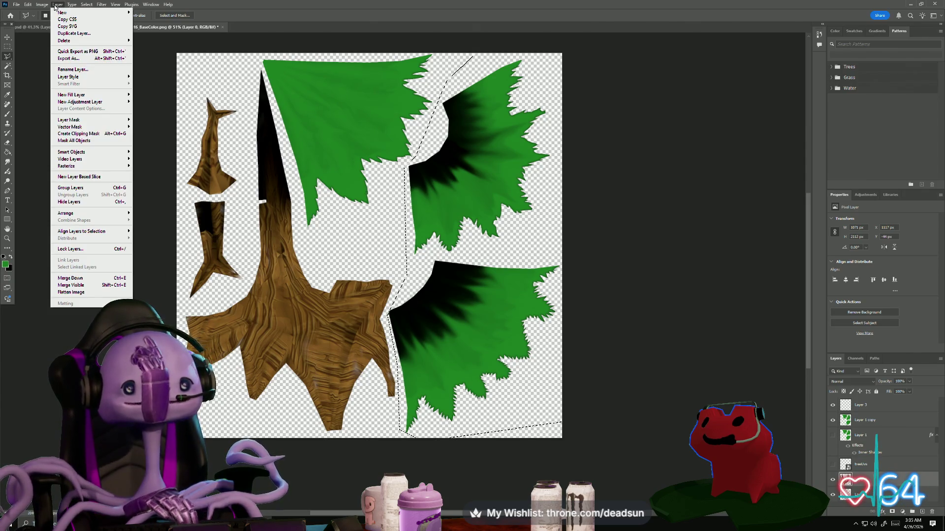
pyautogui.click(56, 5)
pyautogui.click(41, 5)
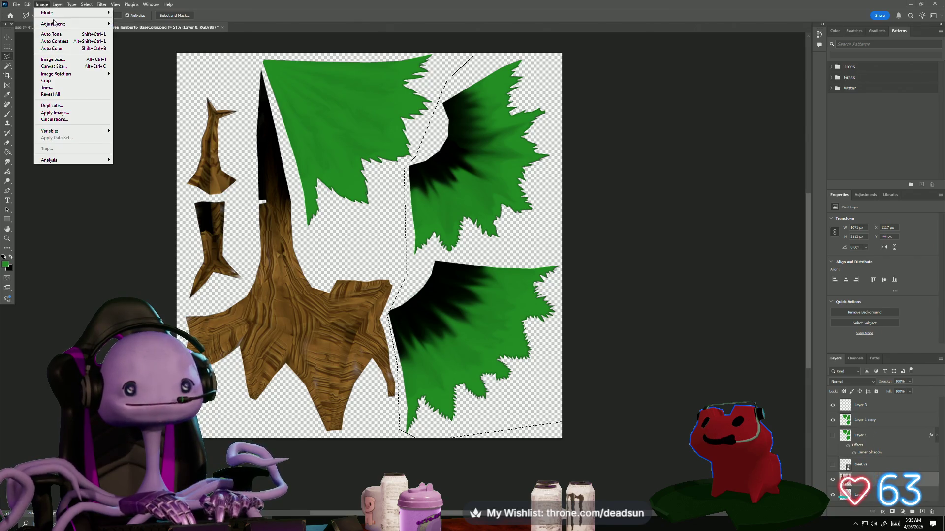
pyautogui.moveTo(65, 26)
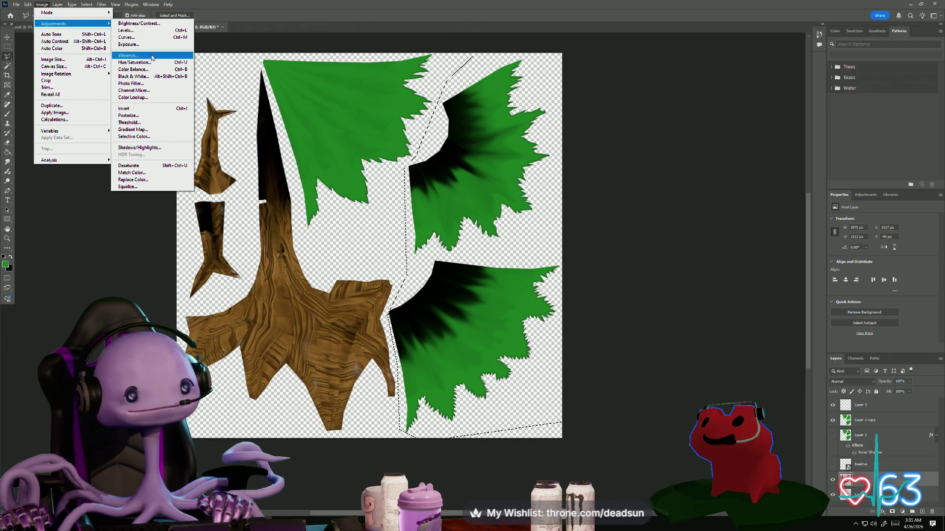
pyautogui.click(148, 31)
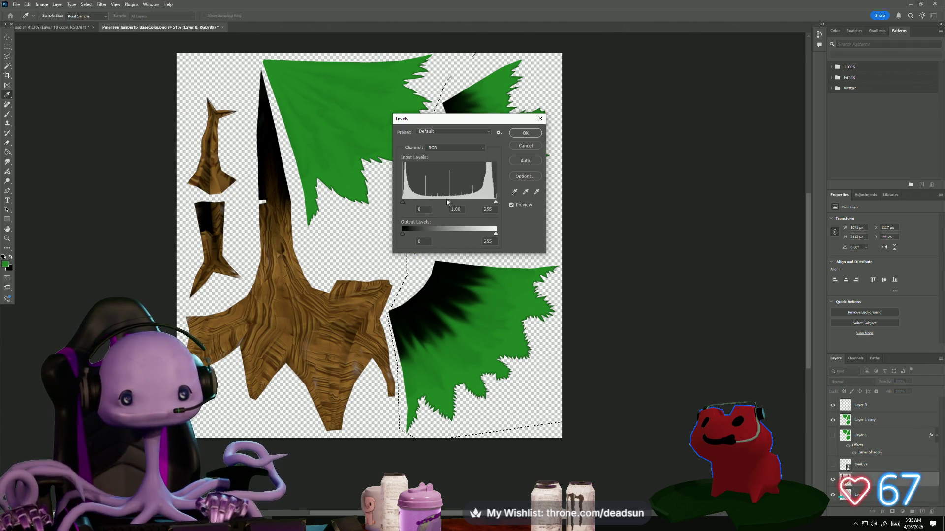
pyautogui.moveTo(470, 122); pyautogui.dragTo(669, 149)
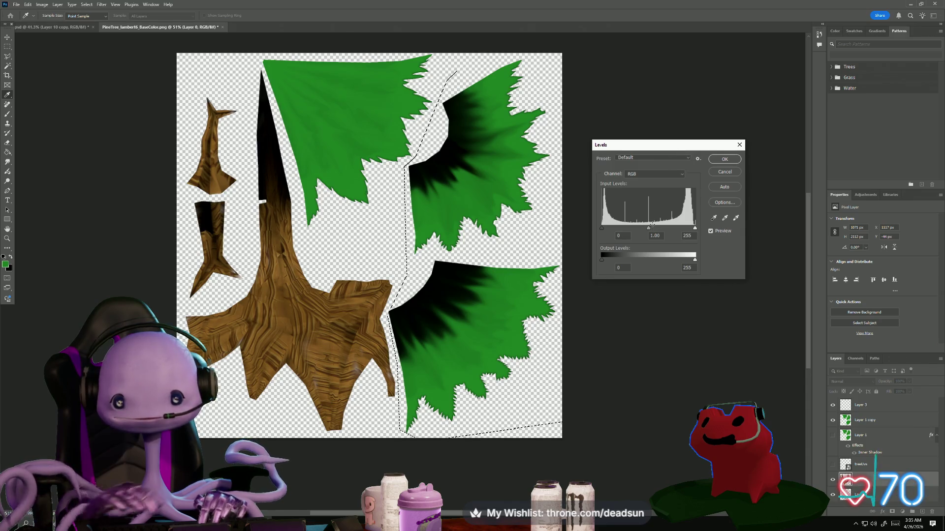
pyautogui.moveTo(654, 231)
pyautogui.mouseDown()
pyautogui.moveTo(601, 227)
pyautogui.moveTo(616, 228)
pyautogui.mouseUp()
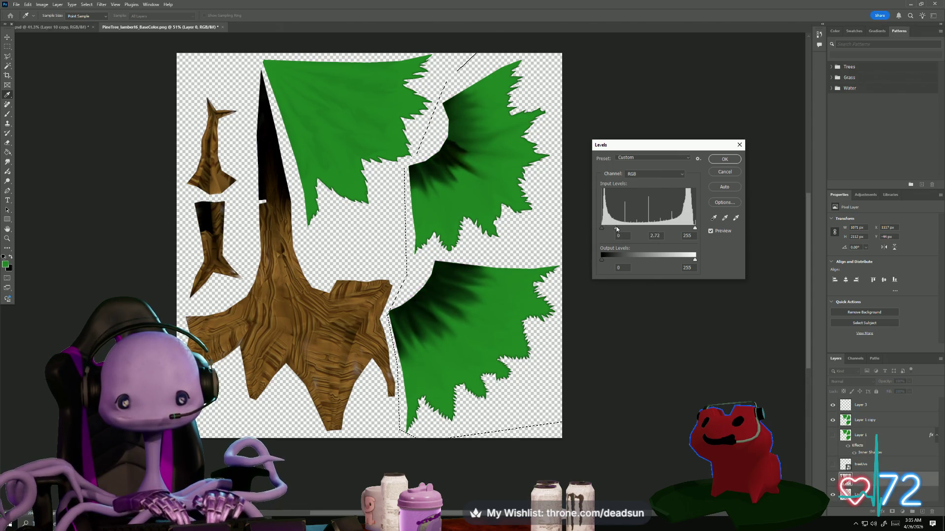
pyautogui.click(725, 159)
pyautogui.press('l')
pyautogui.click(7, 47)
pyautogui.hotkey('ctrl', 'd')
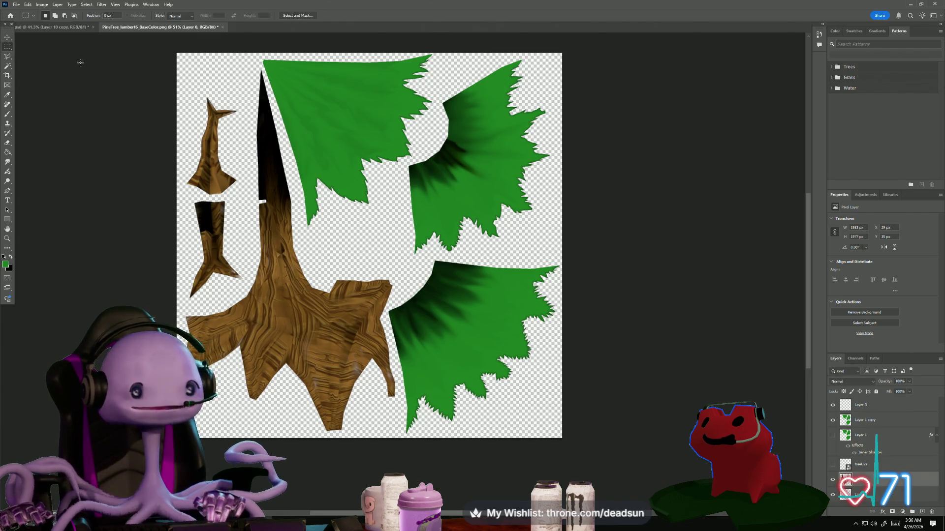
# Step: Save a PNG copy over TEXTURE_PineTree.png in the UFOclawgame folder
pyautogui.click(17, 5)
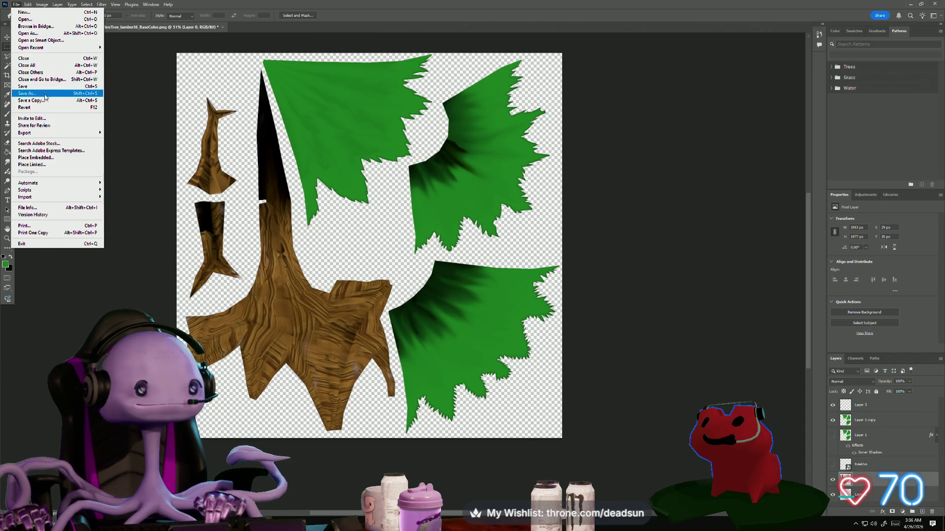
pyautogui.click(42, 98)
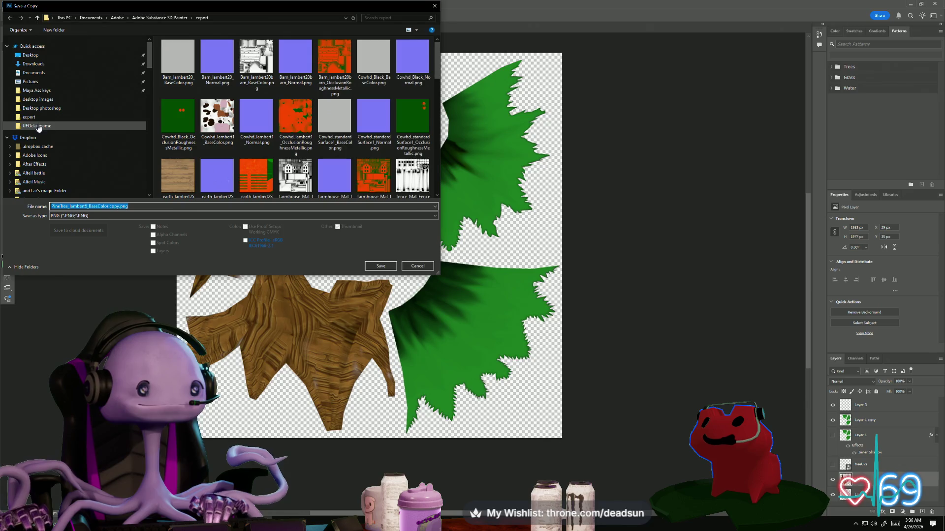
pyautogui.click(37, 127)
pyautogui.scroll(-1, 319, 163)
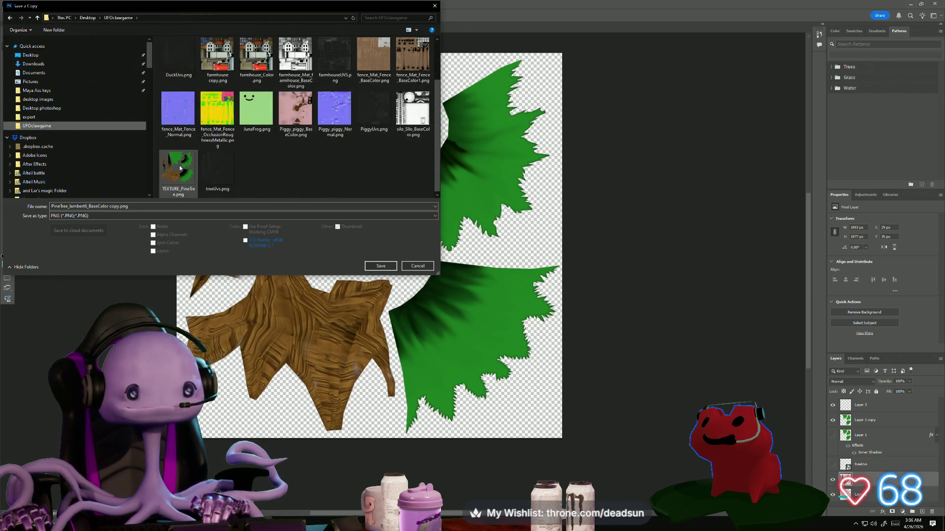
pyautogui.click(178, 170)
pyautogui.click(381, 266)
pyautogui.click(492, 263)
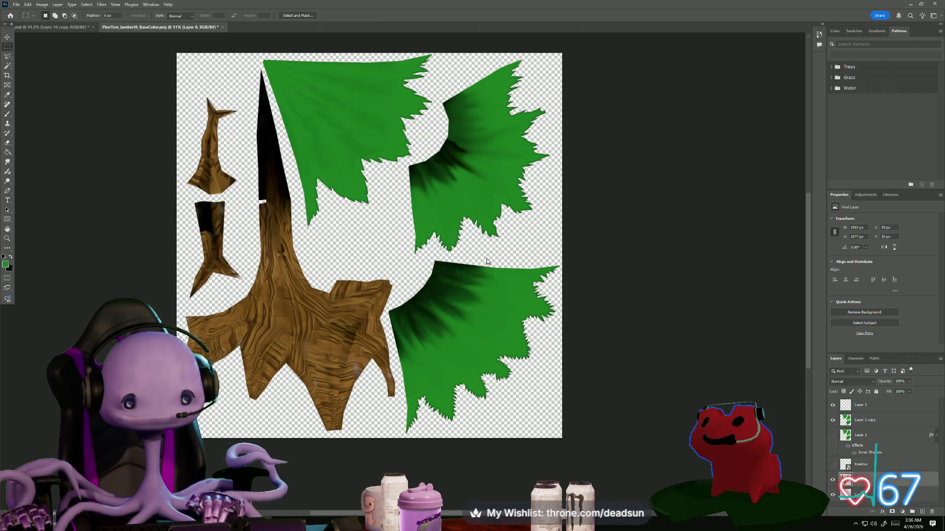
pyautogui.click(504, 159)
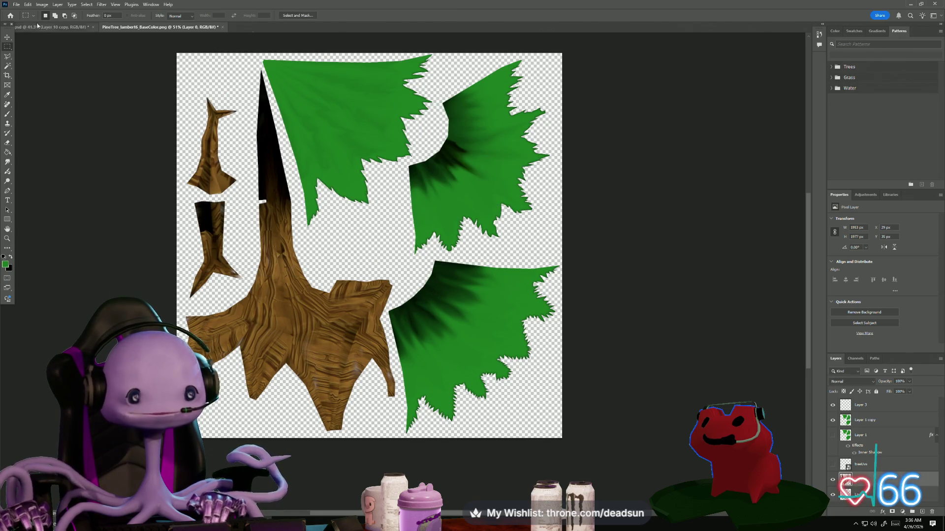
# Step: Save the working file as PineTree_lambert6_BaseColor.psd in UFOclawgame
pyautogui.click(16, 4)
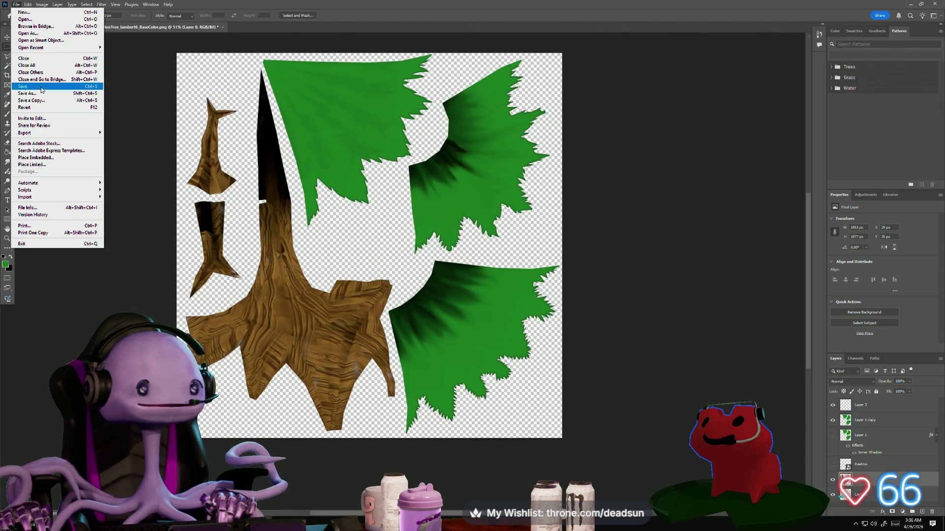
pyautogui.click(34, 93)
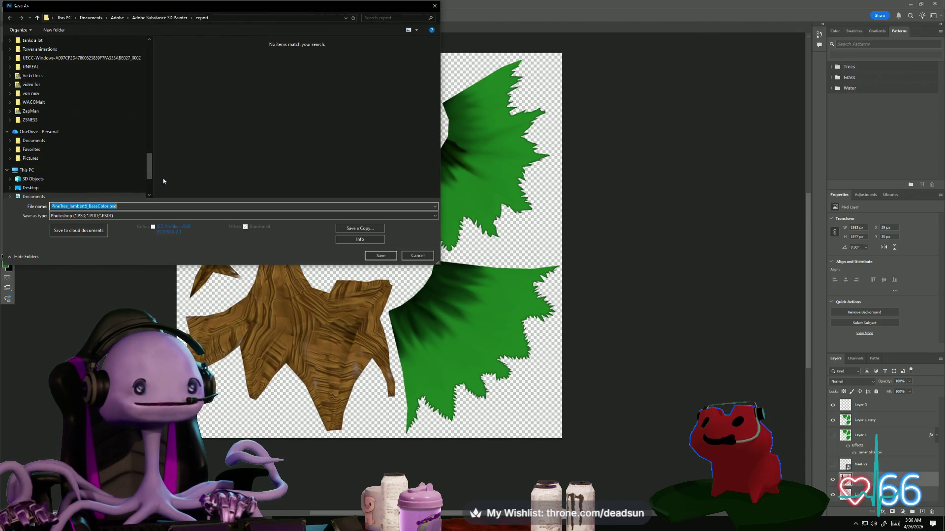
pyautogui.moveTo(150, 174); pyautogui.dragTo(132, 57)
pyautogui.click(37, 126)
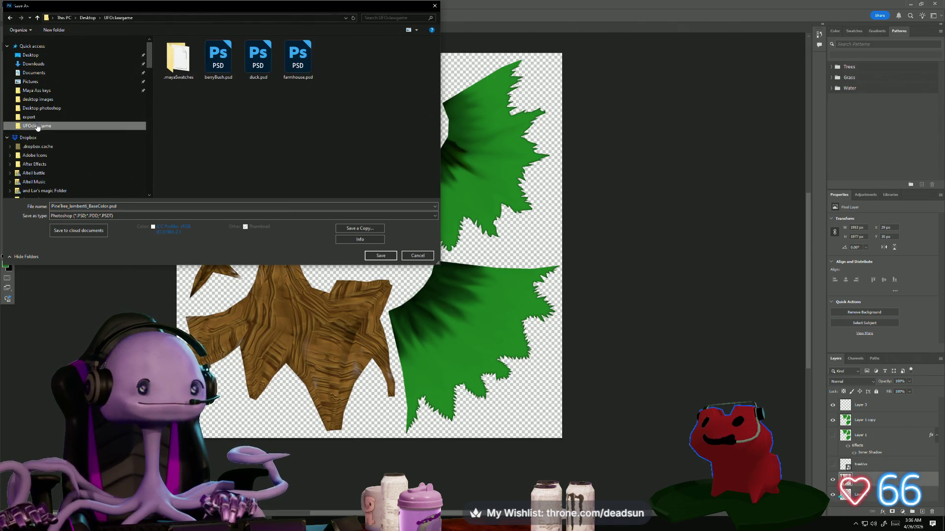
pyautogui.click(69, 207)
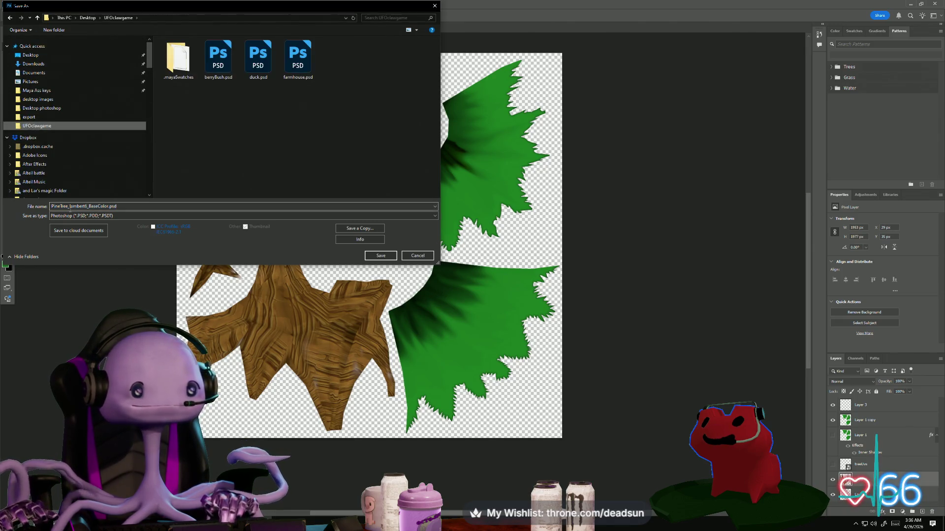
pyautogui.click(381, 256)
pyautogui.click(554, 155)
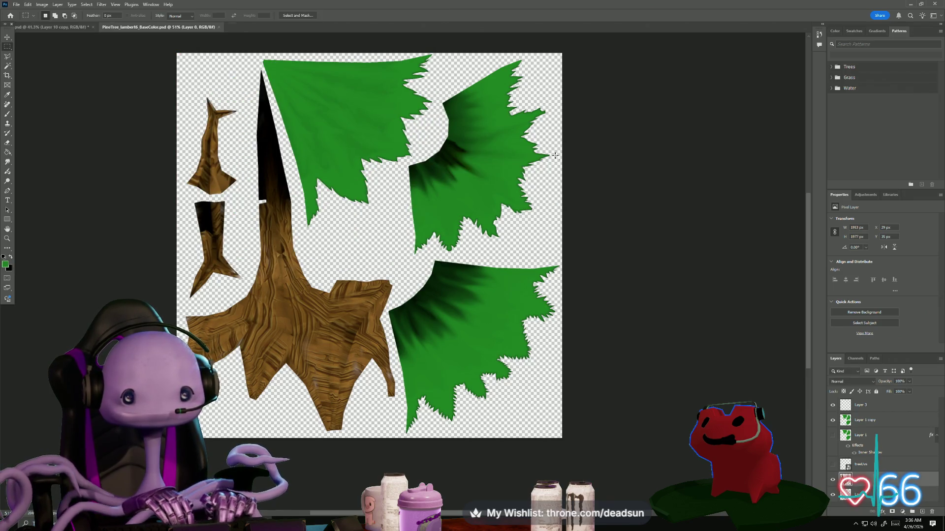
# Step: Switch back to Maya and select the pine tree after orbiting around the farm scene
pyautogui.click(915, 5)
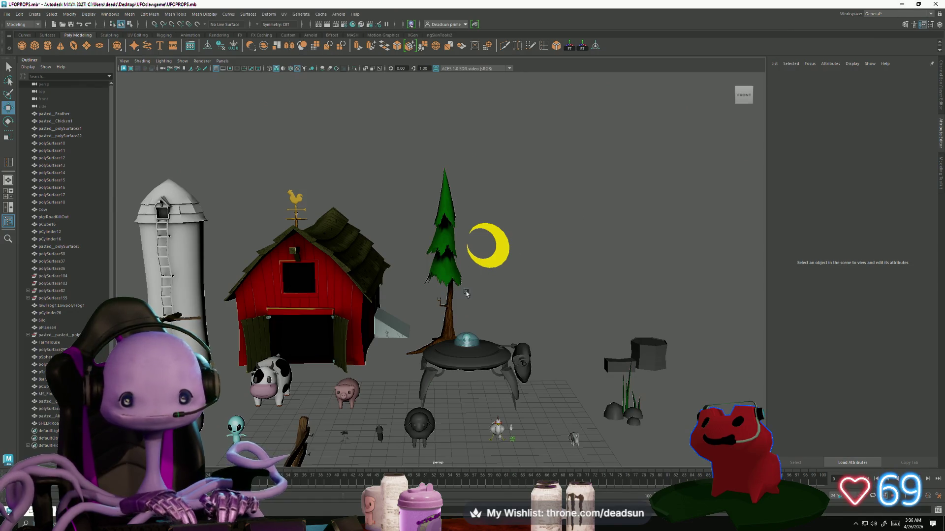
pyautogui.moveTo(466, 294)
pyautogui.keyDown('alt'); pyautogui.mouseDown()
pyautogui.moveTo(458, 305)
pyautogui.moveTo(445, 295)
pyautogui.mouseUp(); pyautogui.keyUp('alt')
pyautogui.scroll(6, 458, 305)
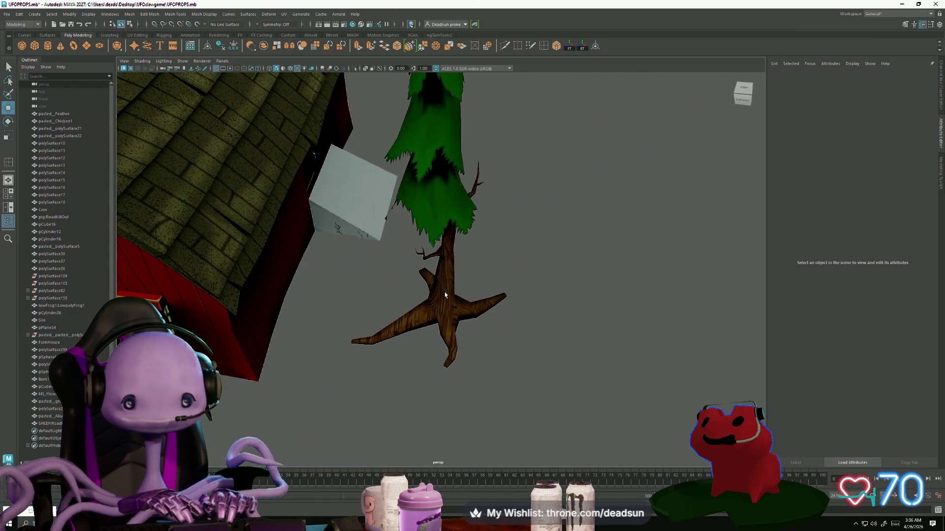
pyautogui.click(445, 295)
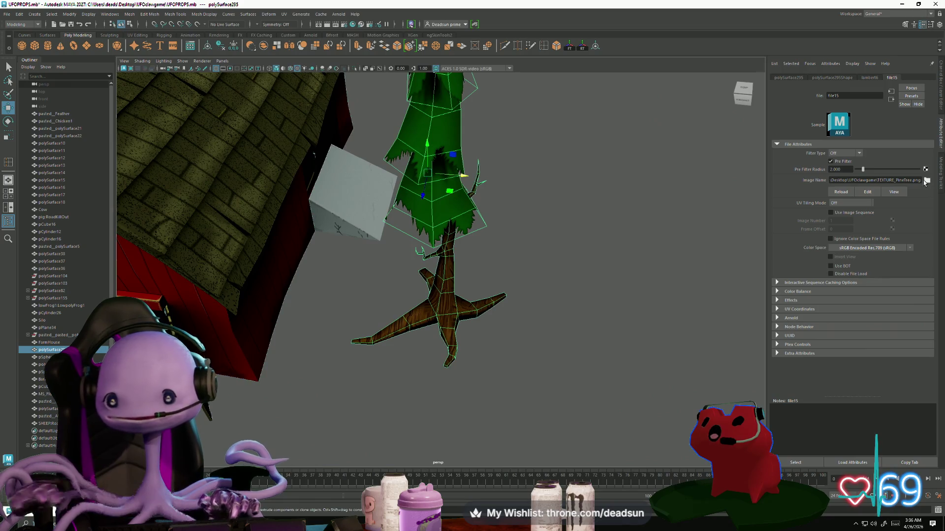
pyautogui.click(502, 274)
pyautogui.moveTo(502, 274)
pyautogui.keyDown('alt'); pyautogui.mouseDown()
pyautogui.moveTo(494, 251)
pyautogui.moveTo(437, 257)
pyautogui.moveTo(439, 271)
pyautogui.moveTo(409, 291)
pyautogui.mouseUp(); pyautogui.keyUp('alt')
pyautogui.scroll(-5, 494, 251)
pyautogui.click(429, 294)
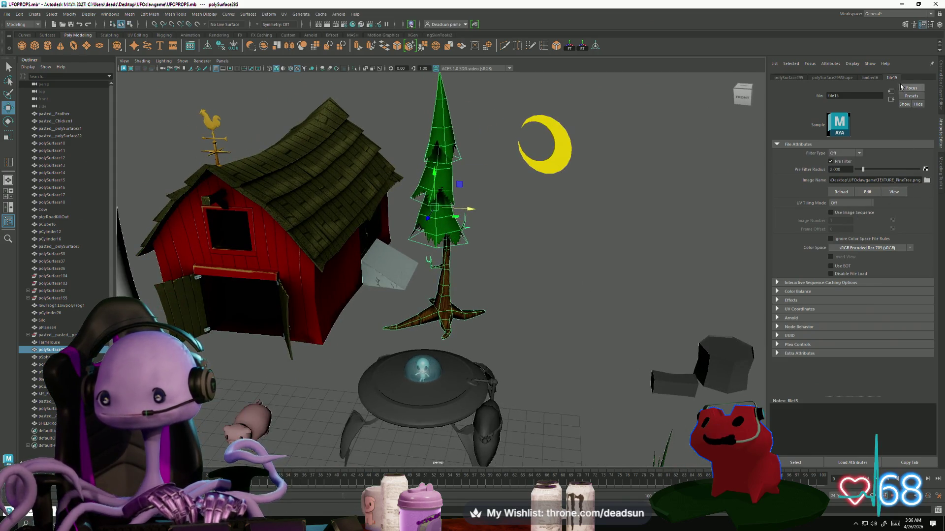
# Step: Add a File texture, file16, as lambert6's bump map and open its settings
pyautogui.click(869, 78)
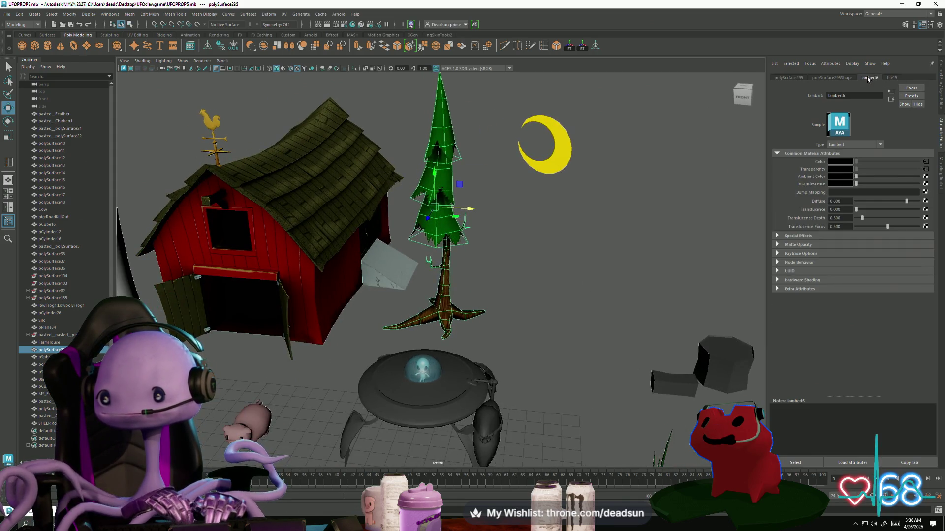
pyautogui.click(925, 191)
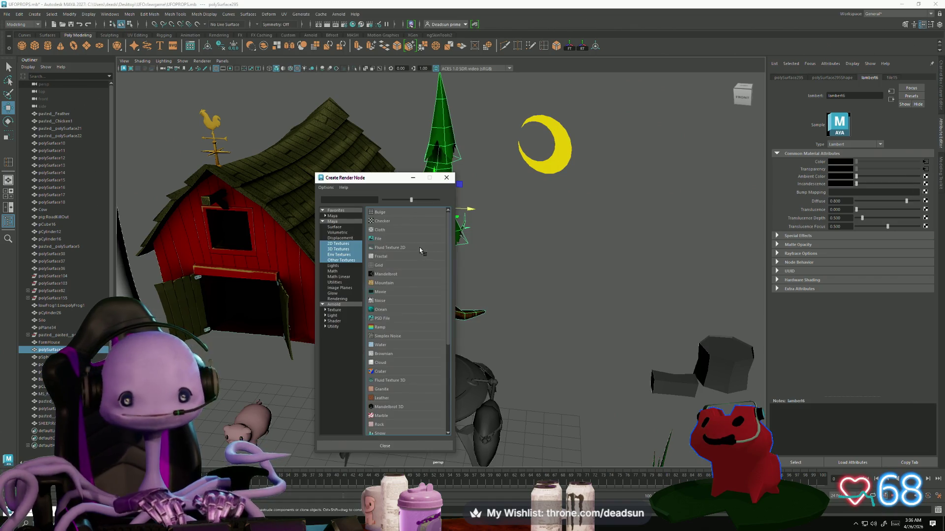
pyautogui.click(377, 239)
pyautogui.click(925, 154)
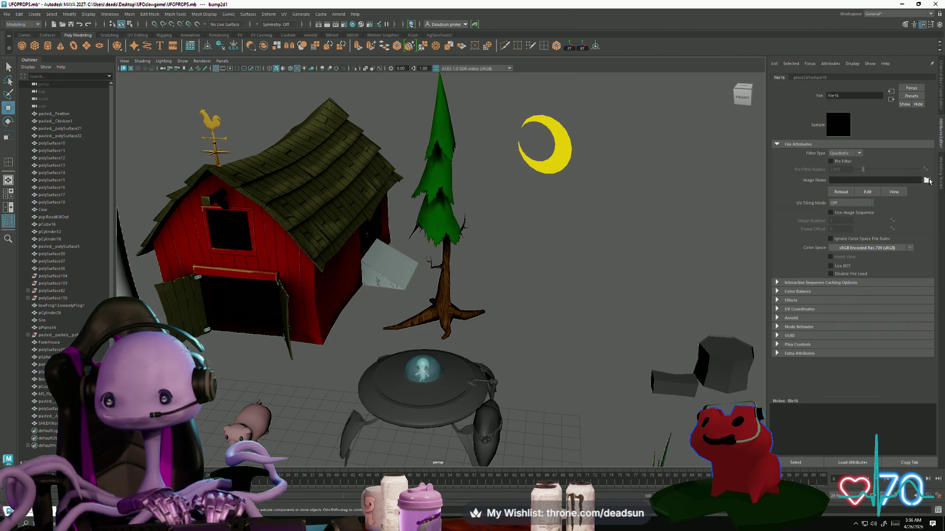
# Step: Browse for file16's image and navigate to Desktop > UFOclawgame
pyautogui.click(927, 180)
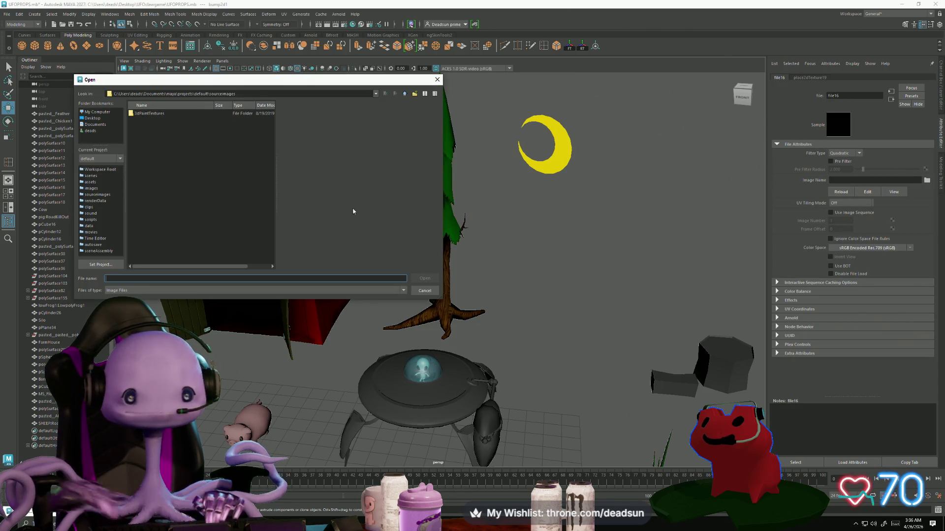
pyautogui.click(93, 118)
pyautogui.click(165, 241)
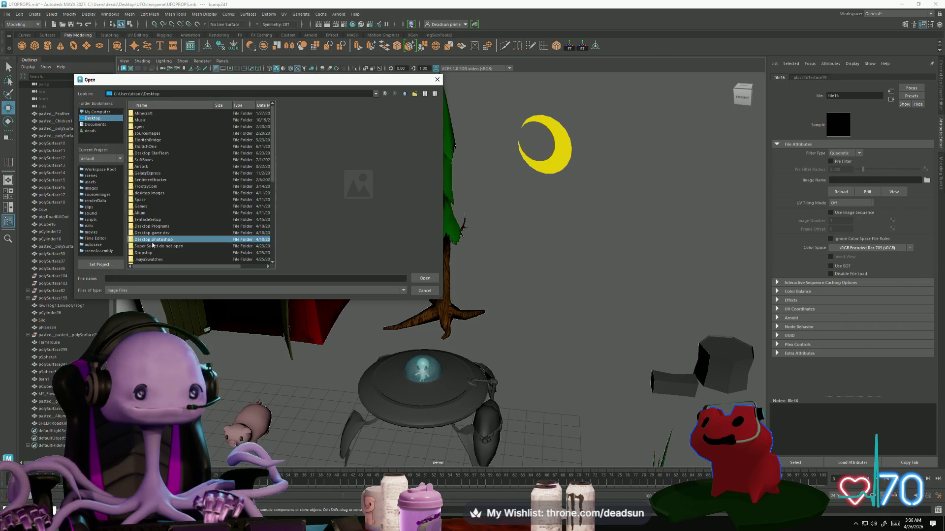
pyautogui.press('u')
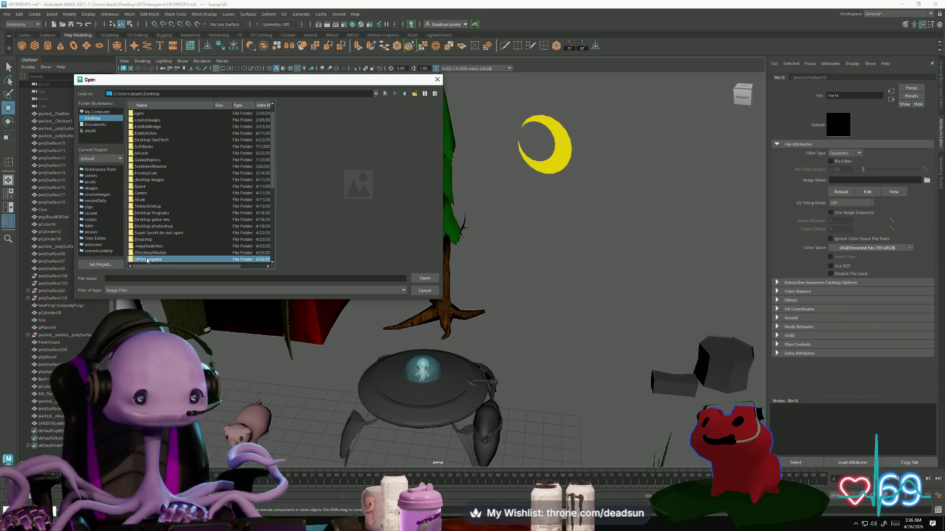
pyautogui.doubleClick(147, 260)
# Step: Preview the silo, fence and piggy textures, then settle on TEXTURE_PineTree.png
pyautogui.click(156, 146)
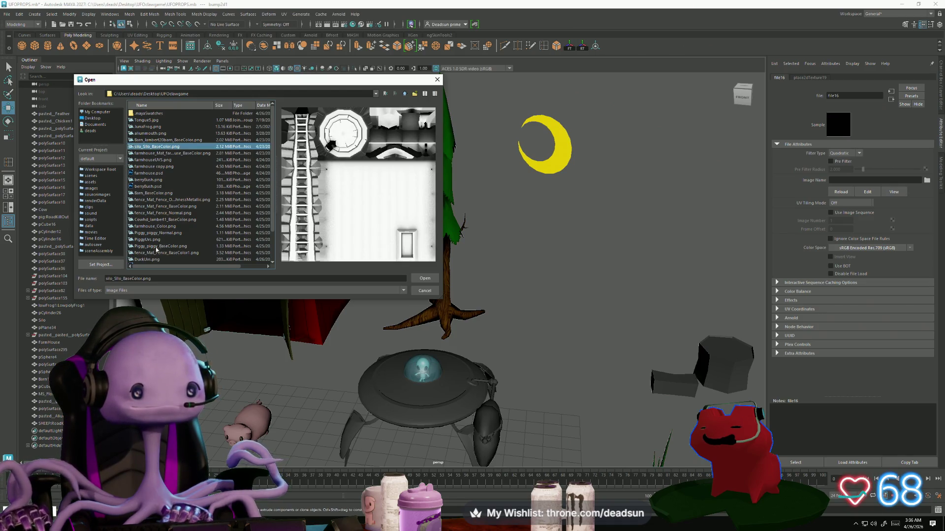
pyautogui.click(154, 254)
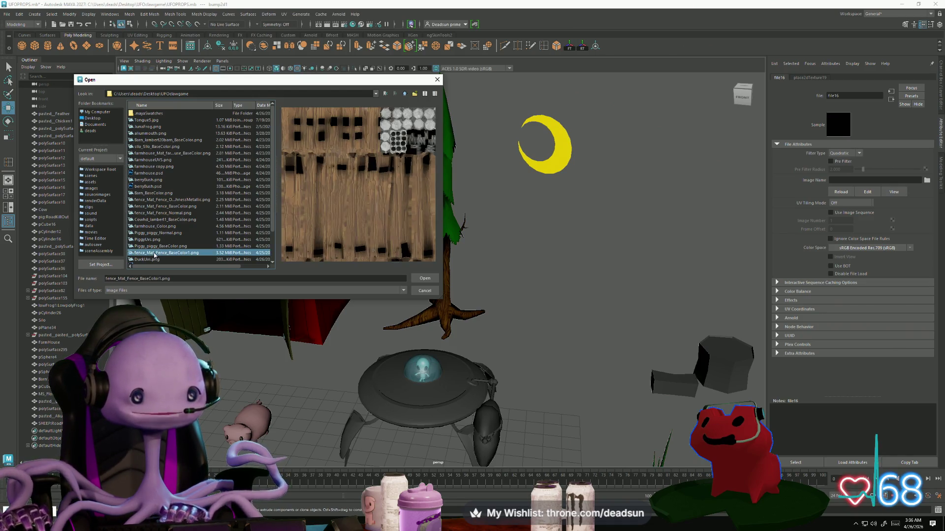
pyautogui.press('t')
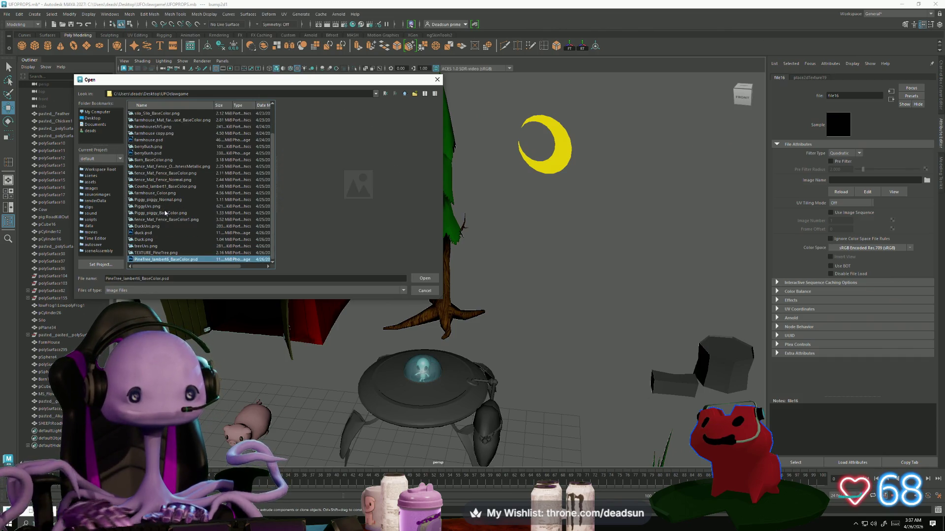
pyautogui.click(166, 213)
pyautogui.press('Down')
pyautogui.press('Down')
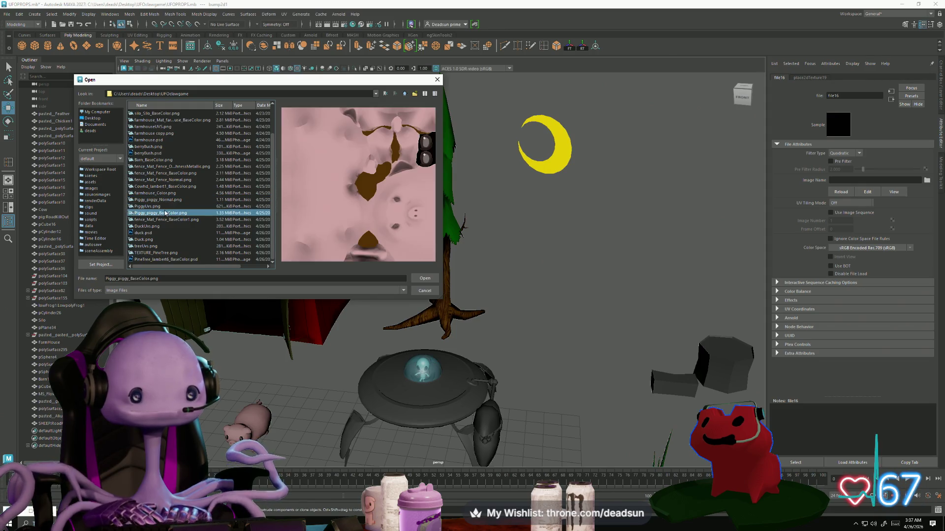
pyautogui.press('Up')
pyautogui.press('Up')
pyautogui.press('Down')
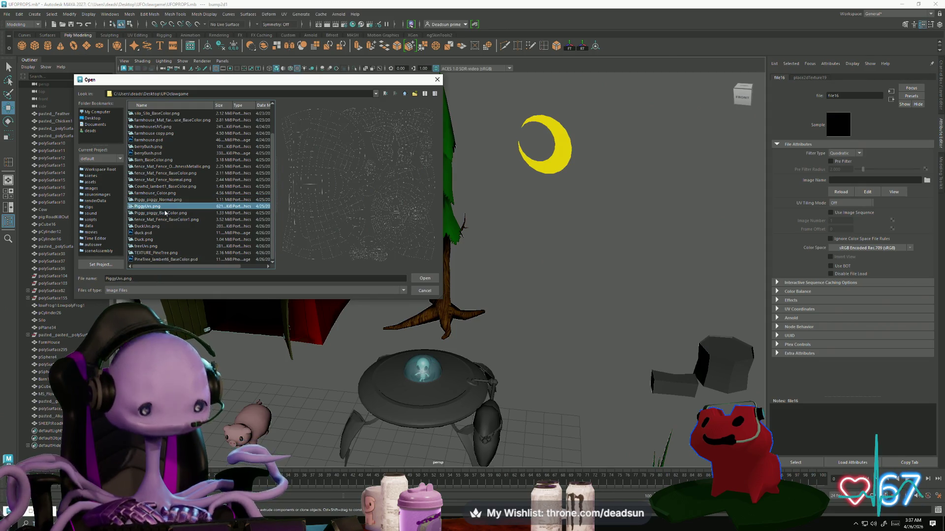
pyautogui.press('Down')
pyautogui.press('Down')
pyautogui.press('Down')
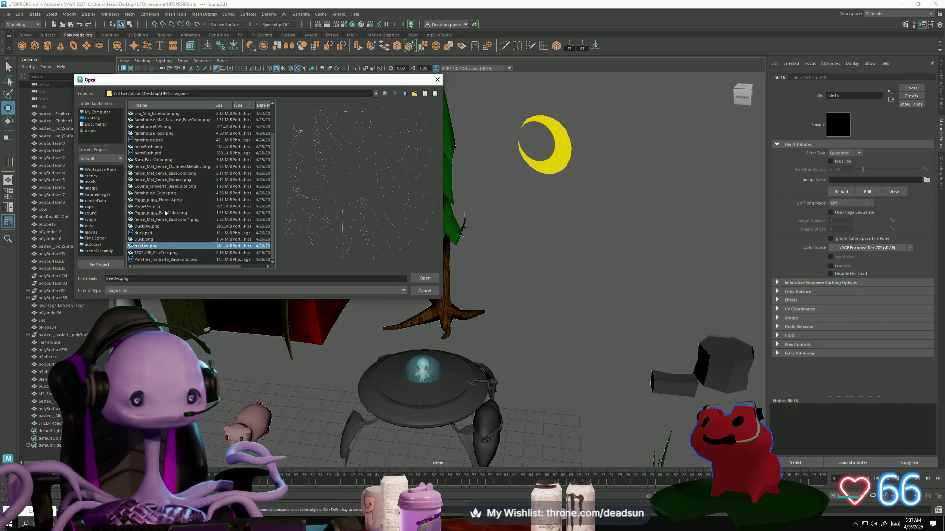
pyautogui.press('Down')
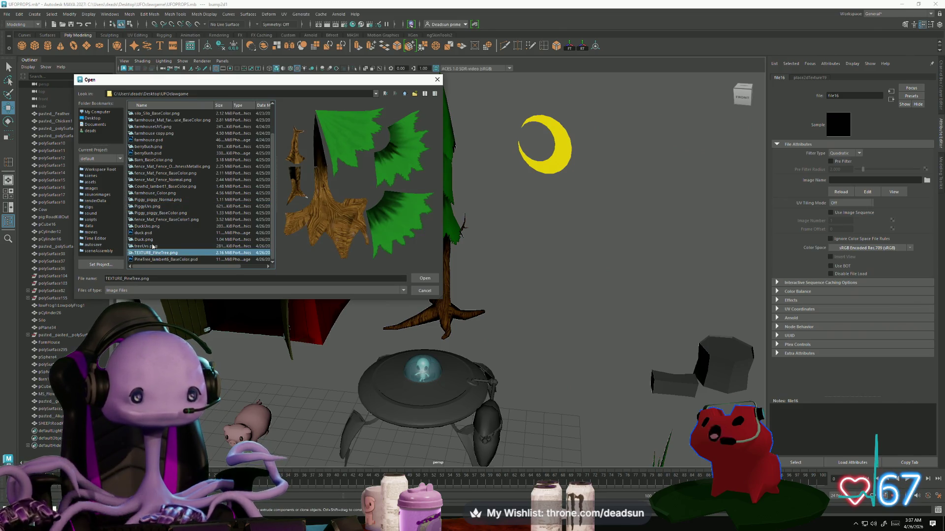
pyautogui.press('Up')
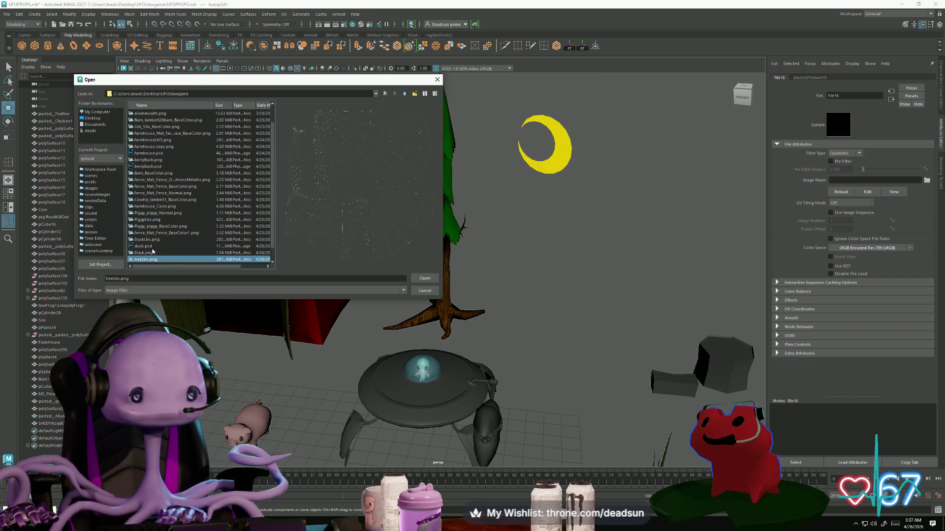
pyautogui.press('Down')
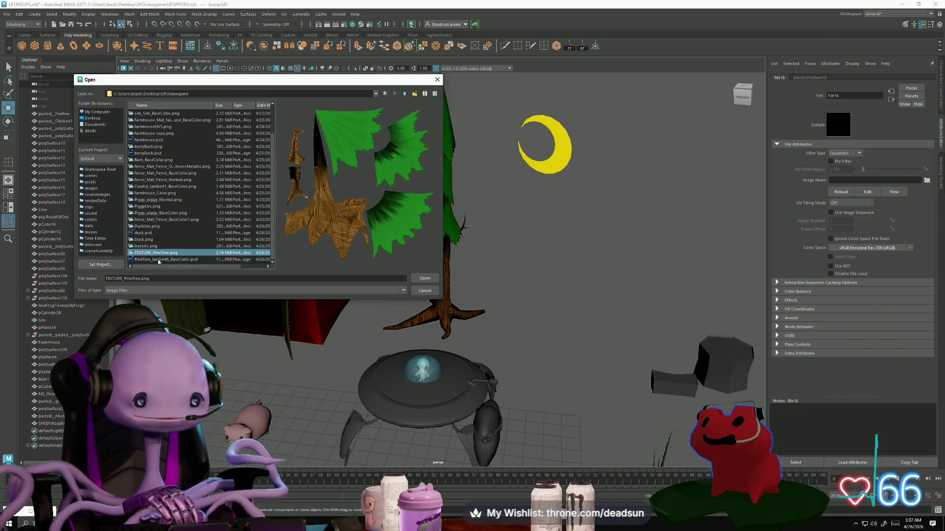
pyautogui.click(265, 524)
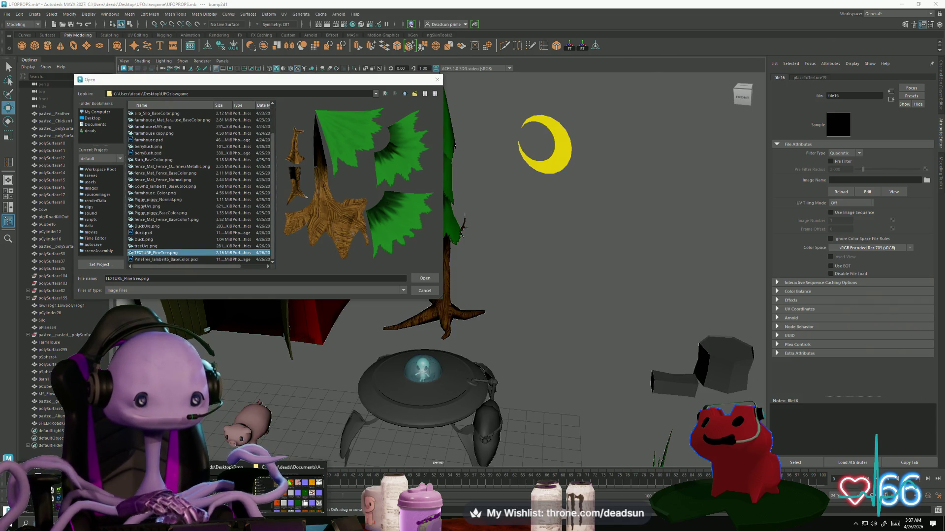
# Step: Copy PineTree_lambert6_Normal.png from the Substance Painter export folder
pyautogui.click(288, 499)
pyautogui.click(387, 231)
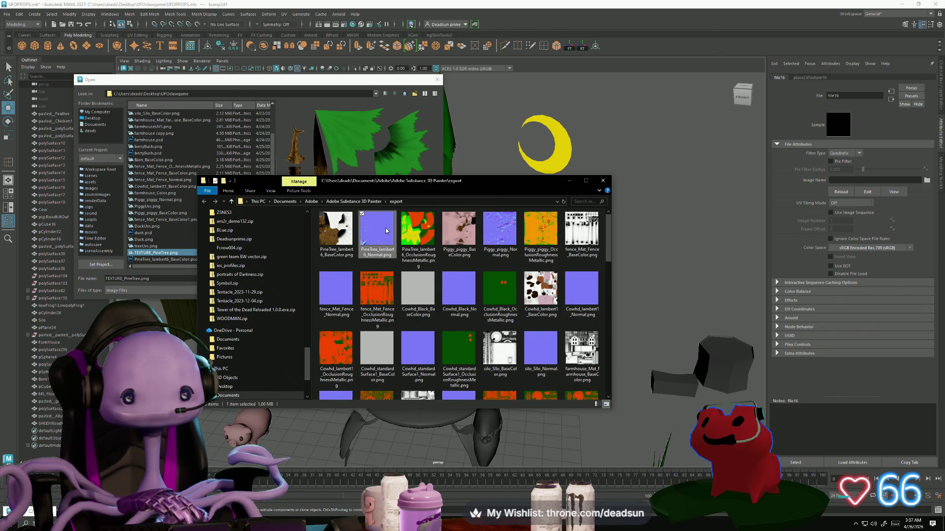
pyautogui.rightClick(383, 230)
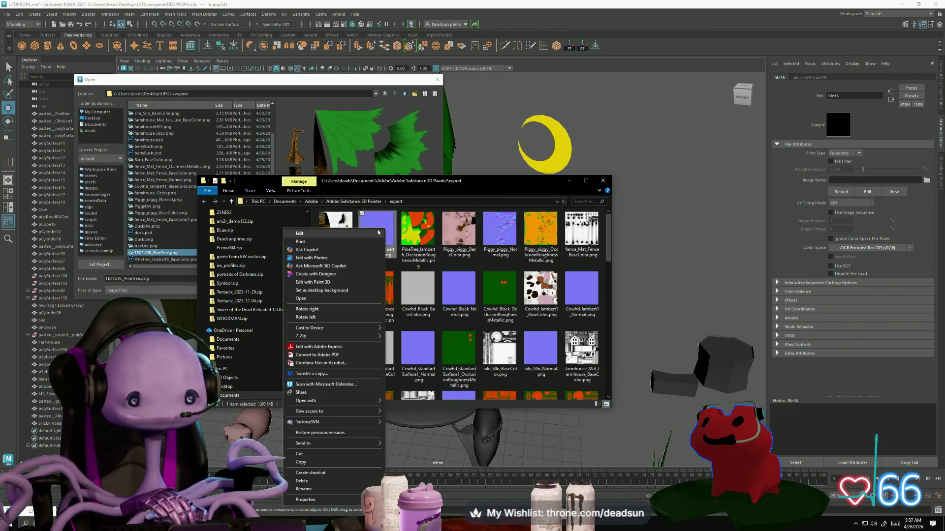
pyautogui.click(344, 462)
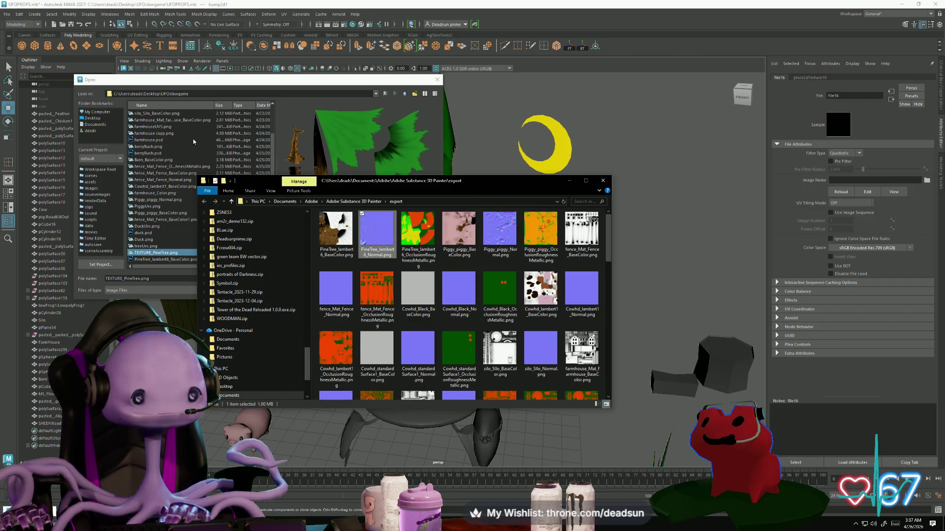
# Step: Paste the copied pine tree normal map into the UFOclawgame folder
pyautogui.click(197, 140)
pyautogui.rightClick(196, 142)
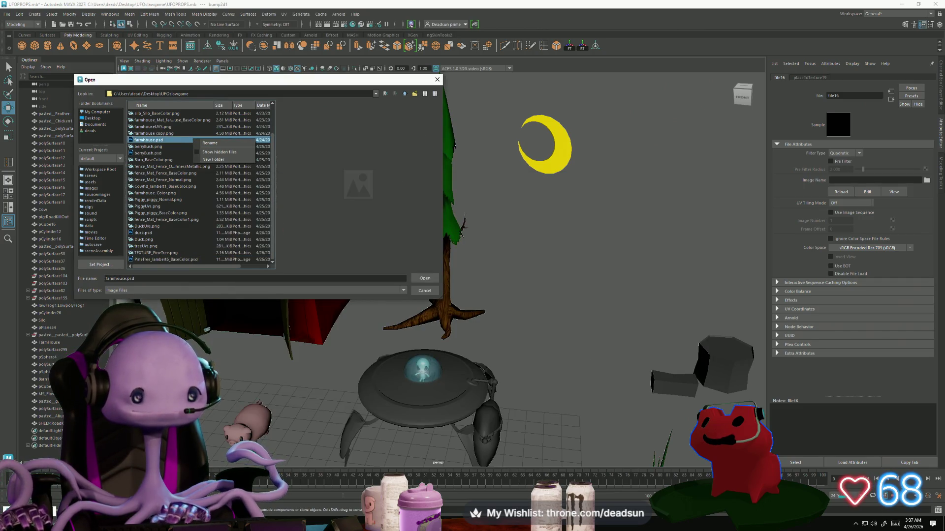
pyautogui.hotkey('alt', 'Tab')
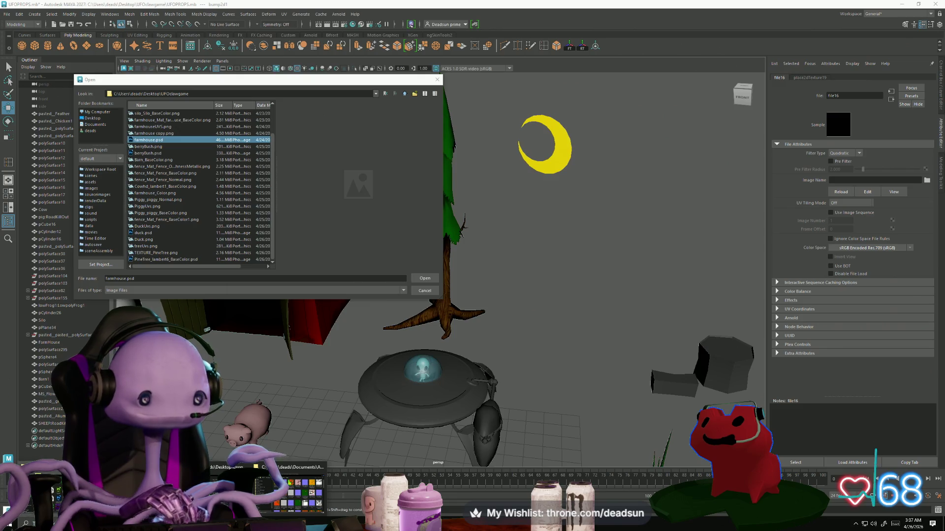
pyautogui.click(232, 487)
pyautogui.rightClick(598, 354)
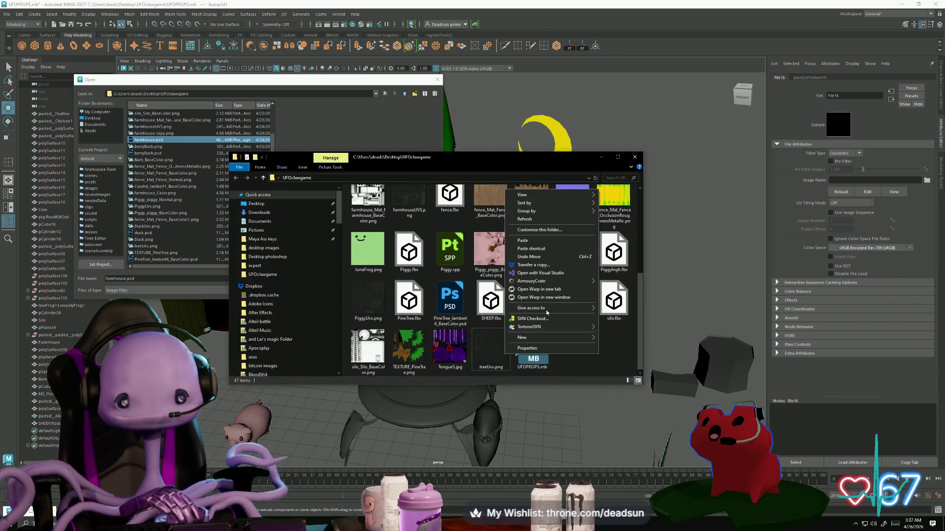
pyautogui.click(555, 247)
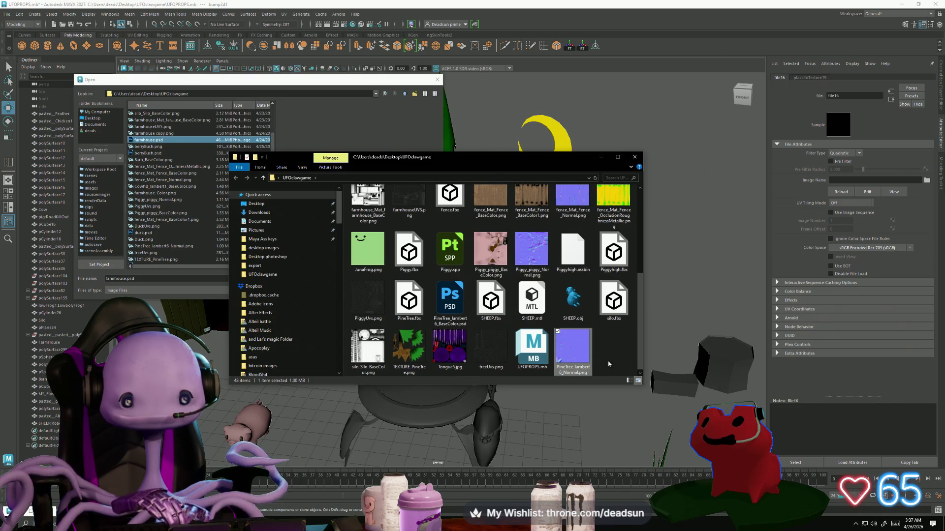
# Step: Open PineTree_lambert6_Normal.png as file16's bump image and zoom in on the pine tree
pyautogui.click(635, 157)
pyautogui.click(143, 186)
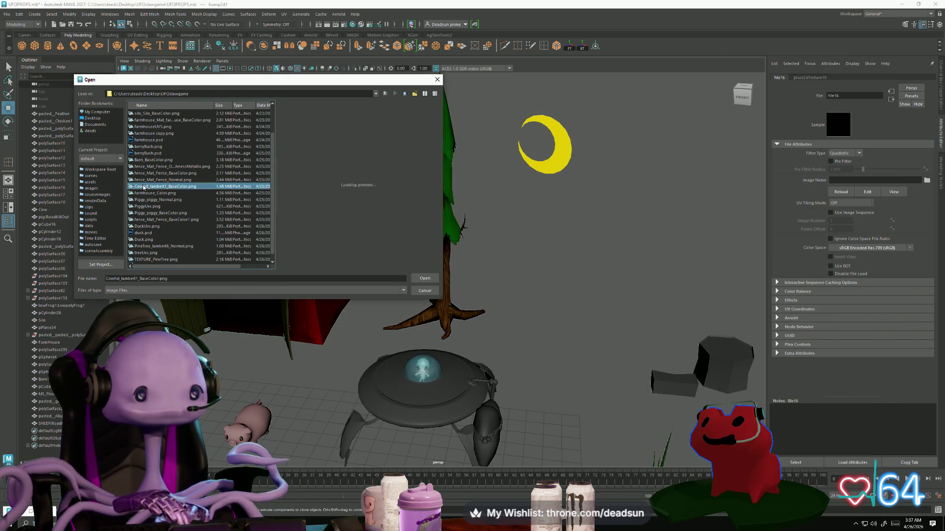
pyautogui.click(154, 200)
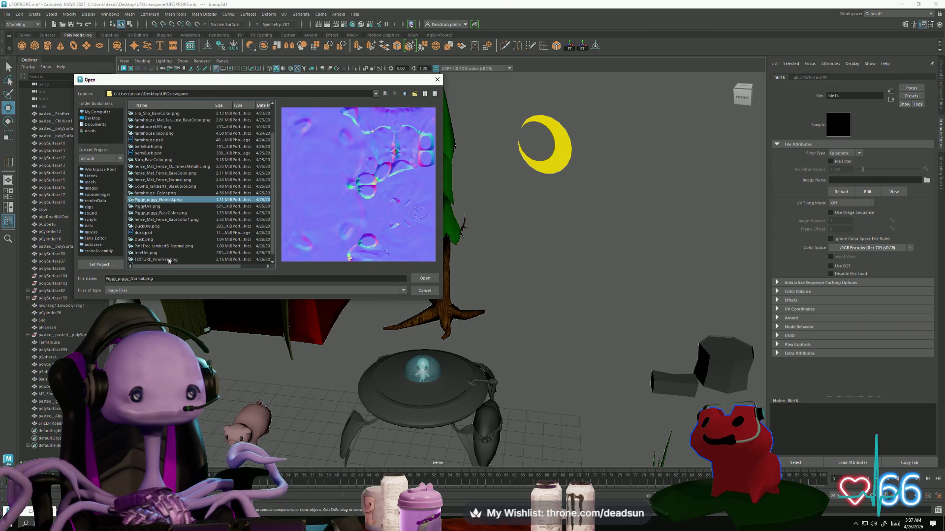
pyautogui.press('Down')
pyautogui.press('Down')
pyautogui.press('Down')
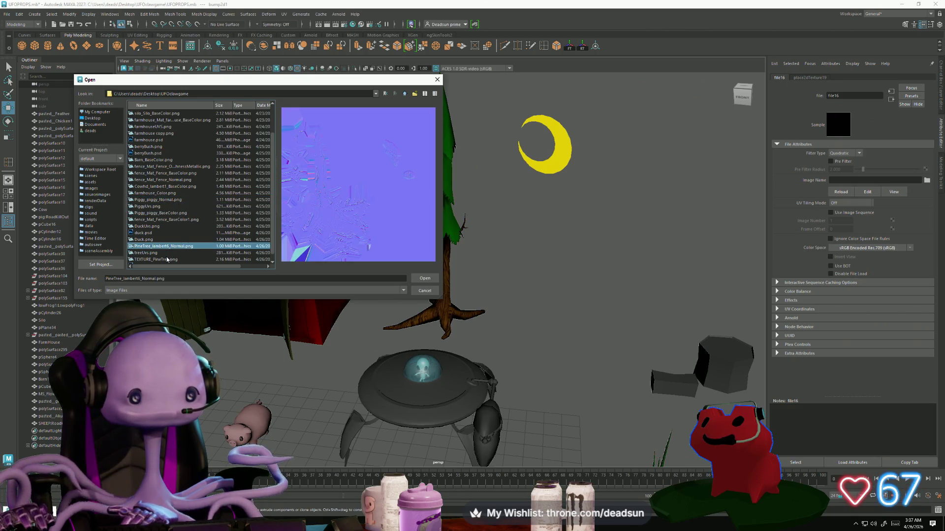
pyautogui.click(419, 281)
pyautogui.scroll(5, 610, 382)
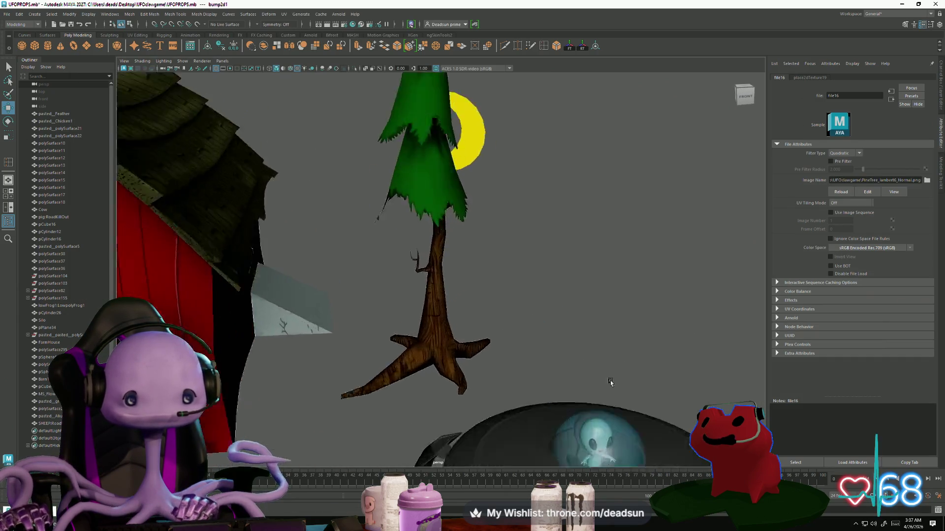
pyautogui.moveTo(610, 382)
pyautogui.keyDown('alt'); pyautogui.mouseDown()
pyautogui.moveTo(531, 379)
pyautogui.moveTo(475, 363)
pyautogui.moveTo(446, 376)
pyautogui.moveTo(524, 382)
pyautogui.moveTo(395, 355)
pyautogui.moveTo(502, 322)
pyautogui.moveTo(434, 337)
pyautogui.moveTo(492, 339)
pyautogui.moveTo(442, 290)
pyautogui.moveTo(423, 351)
pyautogui.mouseUp(); pyautogui.keyUp('alt')
pyautogui.scroll(-10, 396, 355)
# Step: Place a pine tree beside the silo, trying rotate and scale on it
pyautogui.click(503, 322)
pyautogui.click(443, 290)
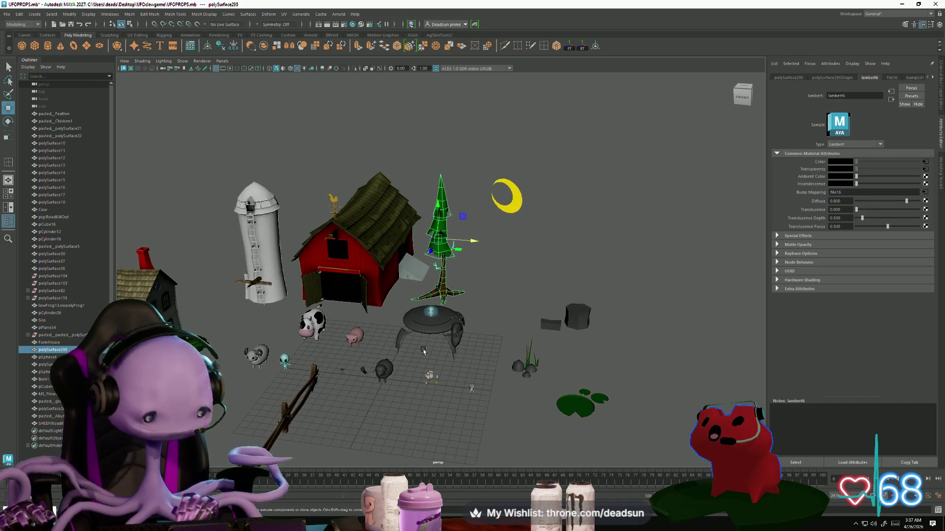
pyautogui.keyDown('shift'); pyautogui.moveTo(472, 242); pyautogui.dragTo(180, 242); pyautogui.keyUp('shift')
pyautogui.press('e')
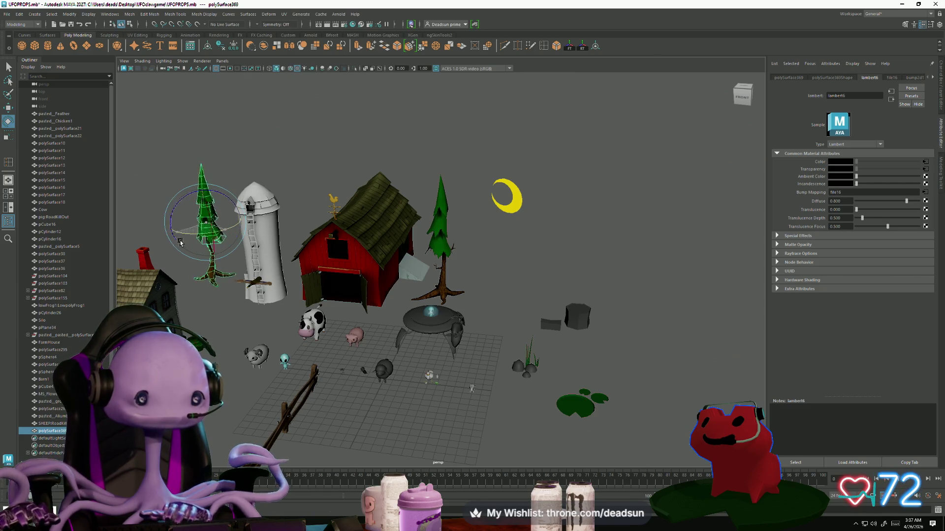
pyautogui.click(205, 303)
pyautogui.moveTo(205, 303)
pyautogui.keyDown('alt'); pyautogui.mouseDown()
pyautogui.moveTo(224, 364)
pyautogui.moveTo(244, 352)
pyautogui.mouseUp(); pyautogui.keyUp('alt')
pyautogui.hotkey('ctrl', 'z')
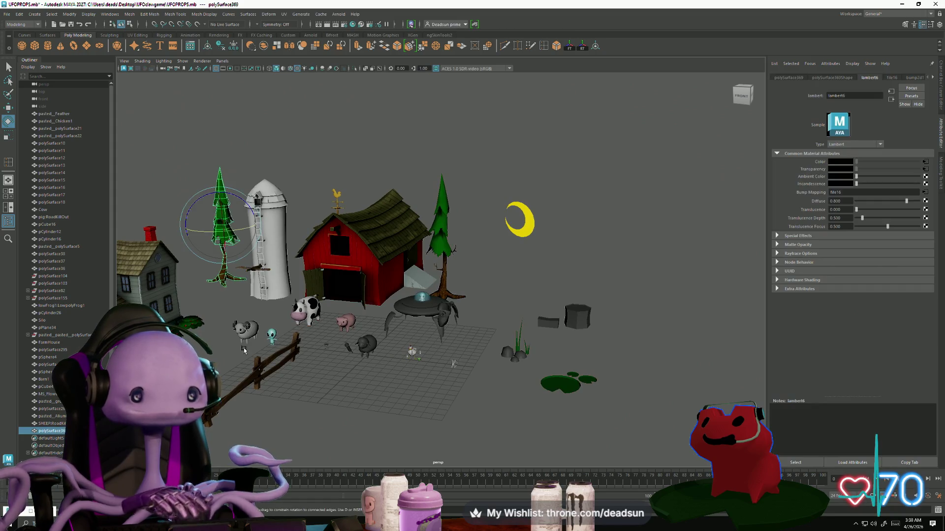
pyautogui.press('r')
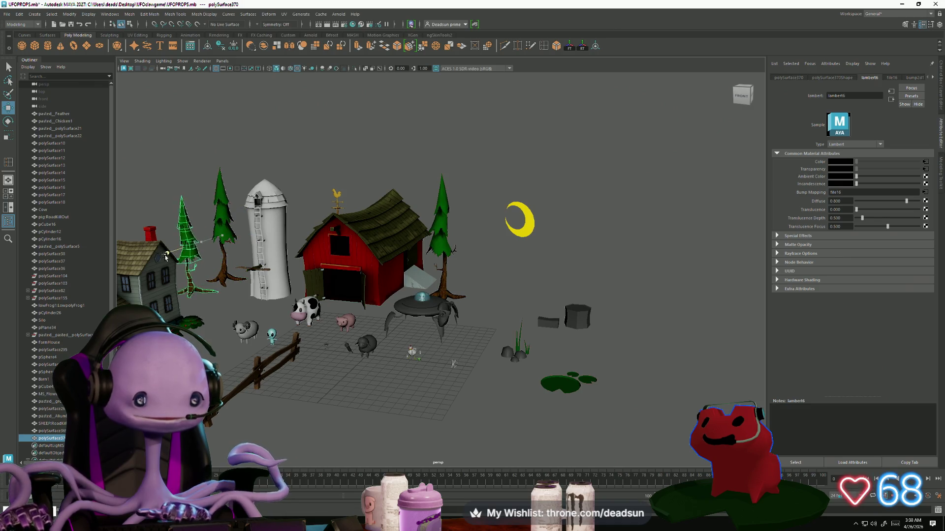
# Step: Deselect, orbit around the farm, and frame all objects in the perspective view
pyautogui.click(199, 189)
pyautogui.moveTo(199, 190)
pyautogui.keyDown('alt'); pyautogui.mouseDown()
pyautogui.moveTo(222, 224)
pyautogui.moveTo(224, 197)
pyautogui.moveTo(229, 255)
pyautogui.moveTo(278, 318)
pyautogui.moveTo(384, 408)
pyautogui.mouseUp(); pyautogui.keyUp('alt')
pyautogui.moveTo(375, 403)
pyautogui.keyDown('alt'); pyautogui.mouseDown(button='right')
pyautogui.moveTo(377, 354)
pyautogui.moveTo(381, 367)
pyautogui.mouseUp(button='right'); pyautogui.keyUp('alt')
pyautogui.moveTo(381, 367)
pyautogui.keyDown('alt'); pyautogui.mouseDown()
pyautogui.moveTo(464, 388)
pyautogui.moveTo(471, 404)
pyautogui.mouseUp(); pyautogui.keyUp('alt')
pyautogui.press('a')
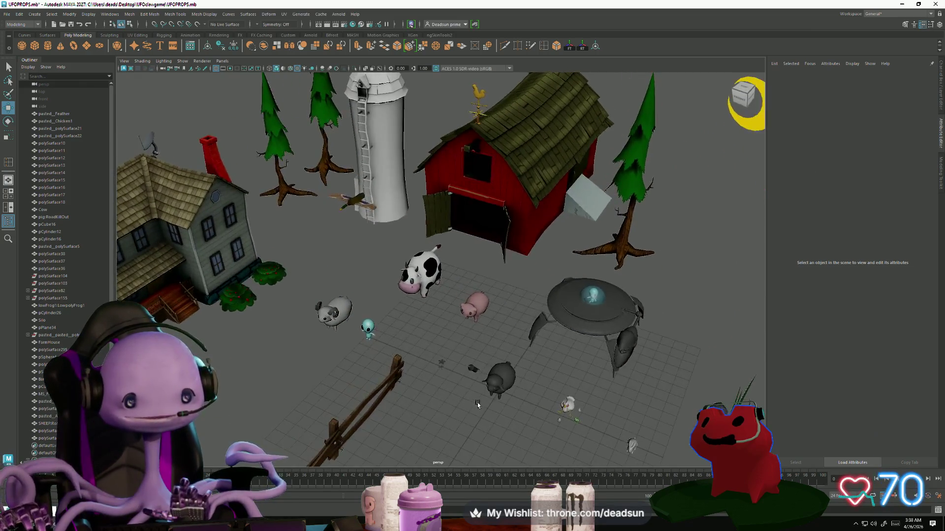
pyautogui.click(7, 15)
pyautogui.press('Escape')
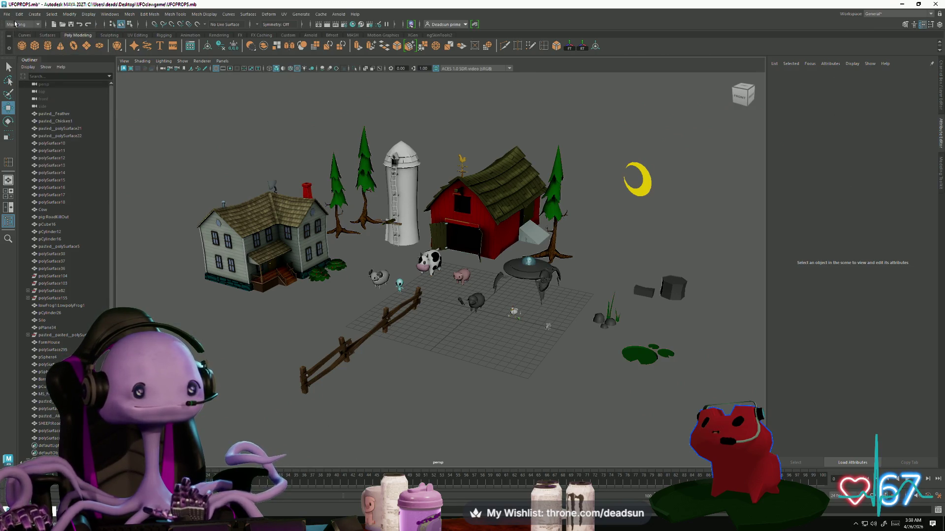
pyautogui.click(7, 14)
pyautogui.press('Escape')
pyautogui.moveTo(345, 290)
pyautogui.keyDown('alt'); pyautogui.mouseDown()
pyautogui.moveTo(381, 298)
pyautogui.moveTo(480, 288)
pyautogui.mouseUp(); pyautogui.keyUp('alt')
pyautogui.click(501, 268)
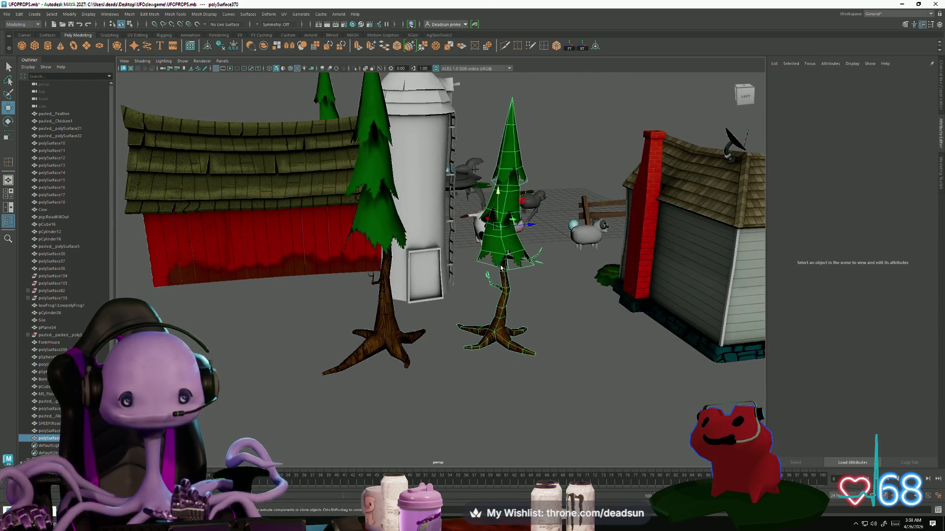
pyautogui.moveTo(500, 328)
pyautogui.keyDown('alt'); pyautogui.mouseDown()
pyautogui.moveTo(528, 343)
pyautogui.moveTo(471, 369)
pyautogui.moveTo(426, 311)
pyautogui.mouseUp(); pyautogui.keyUp('alt')
pyautogui.click(498, 332)
pyautogui.scroll(10, 472, 369)
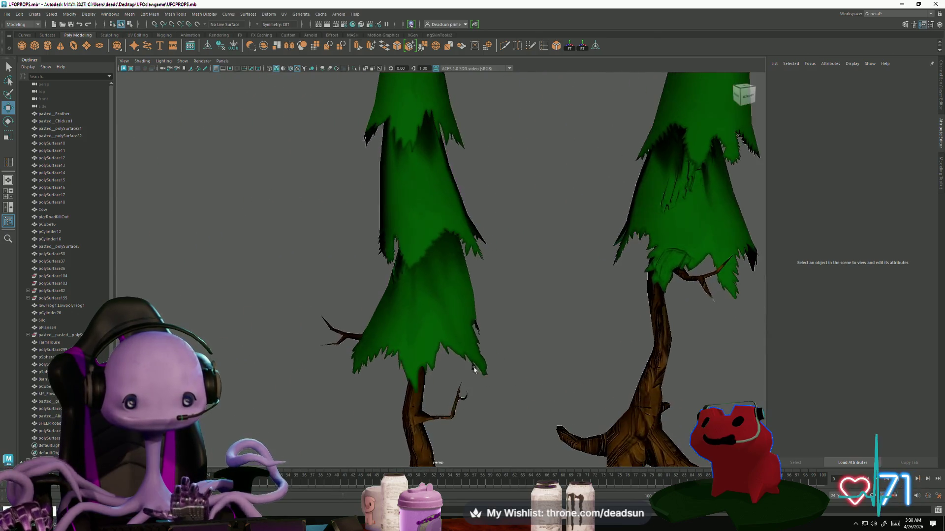
pyautogui.scroll(3, 426, 311)
pyautogui.scroll(-8, 433, 314)
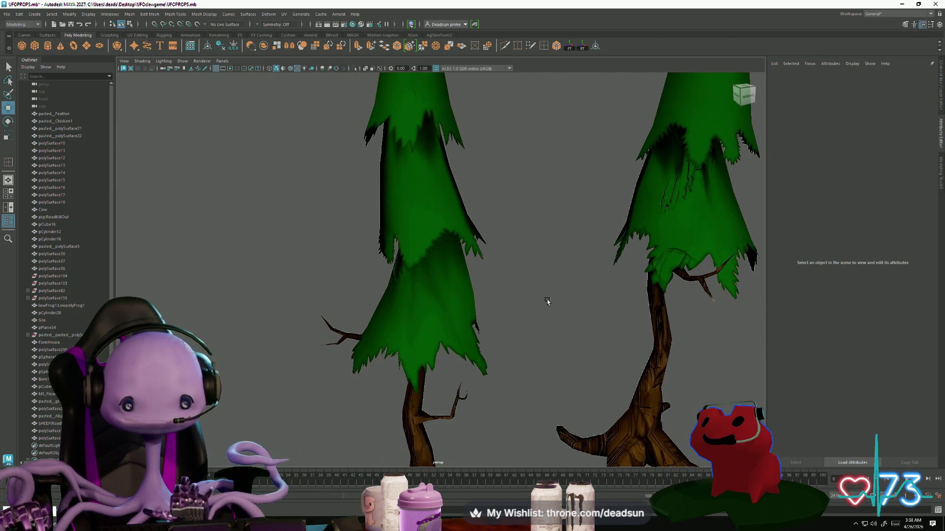
pyautogui.moveTo(442, 318)
pyautogui.keyDown('alt'); pyautogui.mouseDown()
pyautogui.moveTo(262, 264)
pyautogui.moveTo(527, 289)
pyautogui.moveTo(505, 291)
pyautogui.moveTo(546, 302)
pyautogui.moveTo(361, 276)
pyautogui.mouseUp(); pyautogui.keyUp('alt')
pyautogui.scroll(-5, 547, 302)
pyautogui.scroll(5, 522, 299)
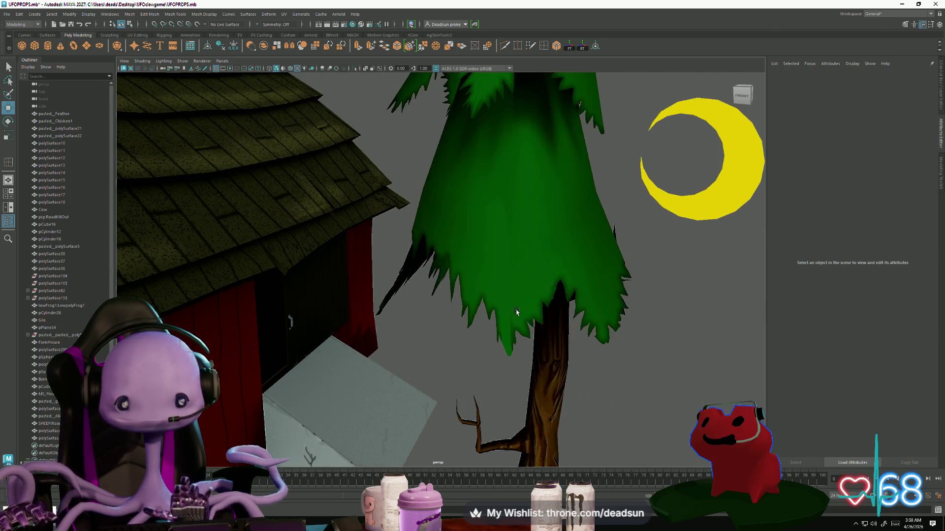
pyautogui.scroll(3, 517, 312)
pyautogui.scroll(-4, 497, 324)
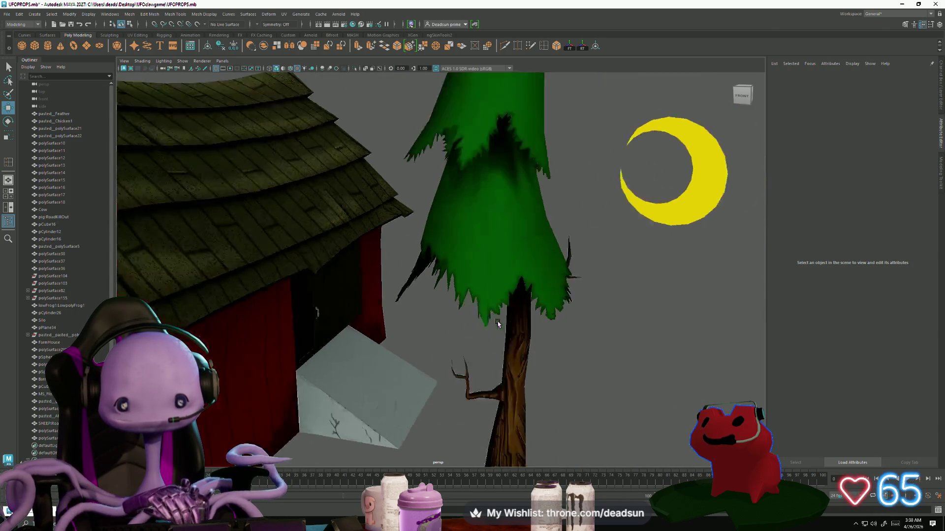
pyautogui.scroll(-4, 498, 324)
pyautogui.moveTo(453, 331)
pyautogui.keyDown('alt'); pyautogui.mouseDown()
pyautogui.moveTo(481, 344)
pyautogui.moveTo(347, 349)
pyautogui.mouseUp(); pyautogui.keyUp('alt')
pyautogui.scroll(-5, 481, 344)
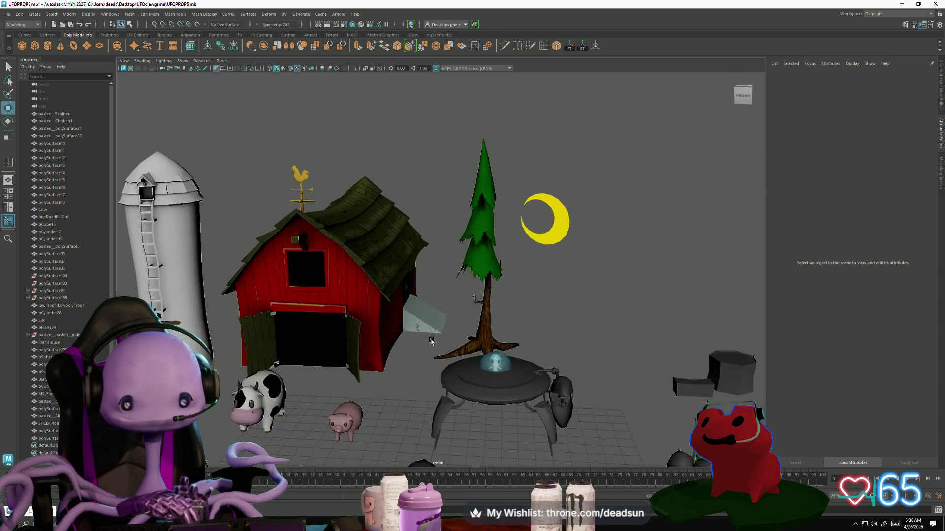
pyautogui.scroll(-5, 431, 342)
pyautogui.scroll(2, 347, 349)
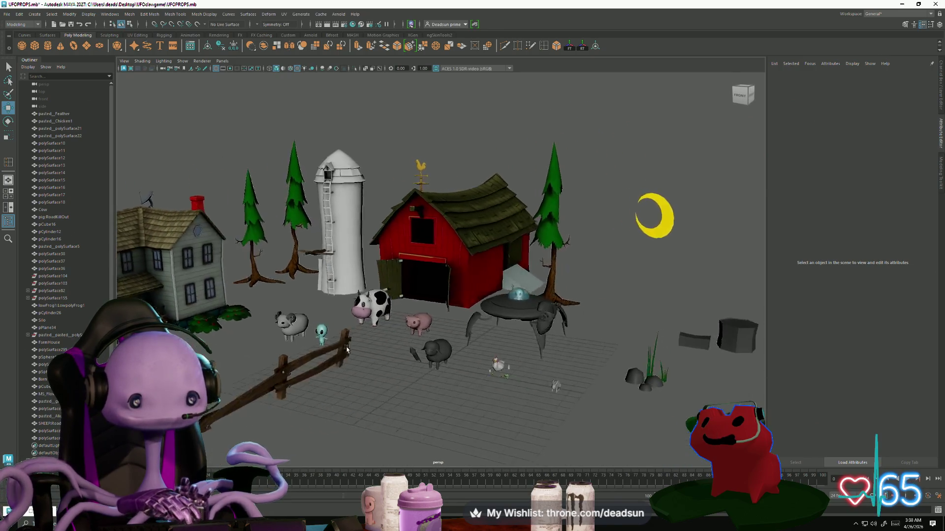
pyautogui.scroll(-3, 347, 349)
pyautogui.scroll(4, 347, 348)
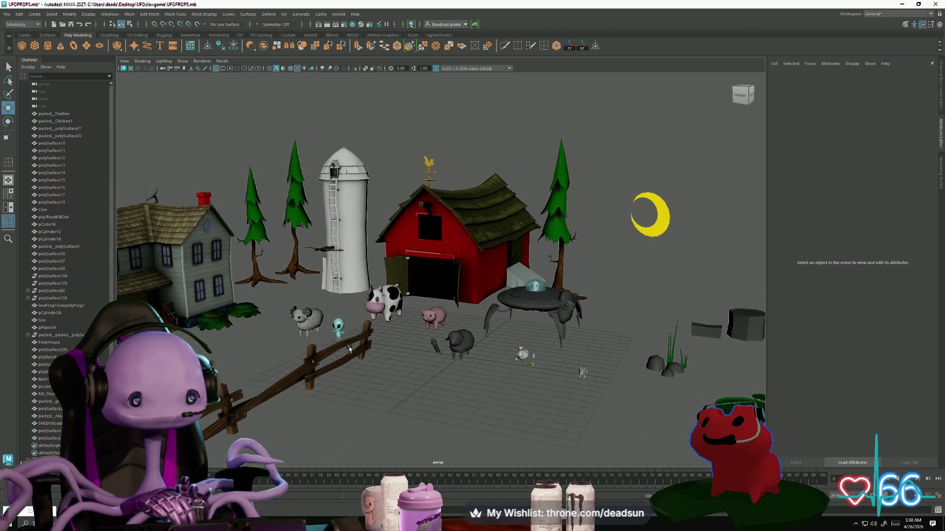
pyautogui.keyDown('alt'); pyautogui.moveTo(349, 346); pyautogui.dragTo(320, 352); pyautogui.keyUp('alt')
pyautogui.click(257, 288)
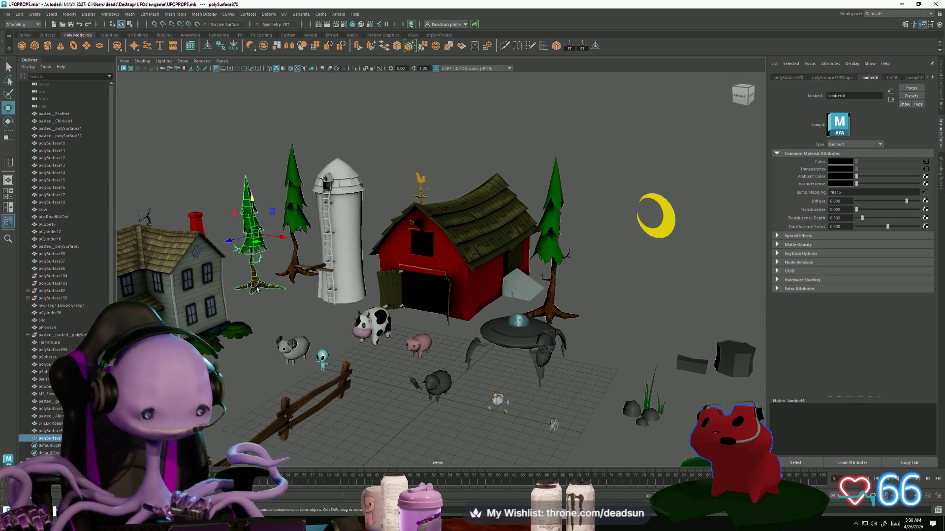
# Step: Inspect the pine trees while orbiting around the barn, tree and moon
pyautogui.click(287, 309)
pyautogui.click(297, 228)
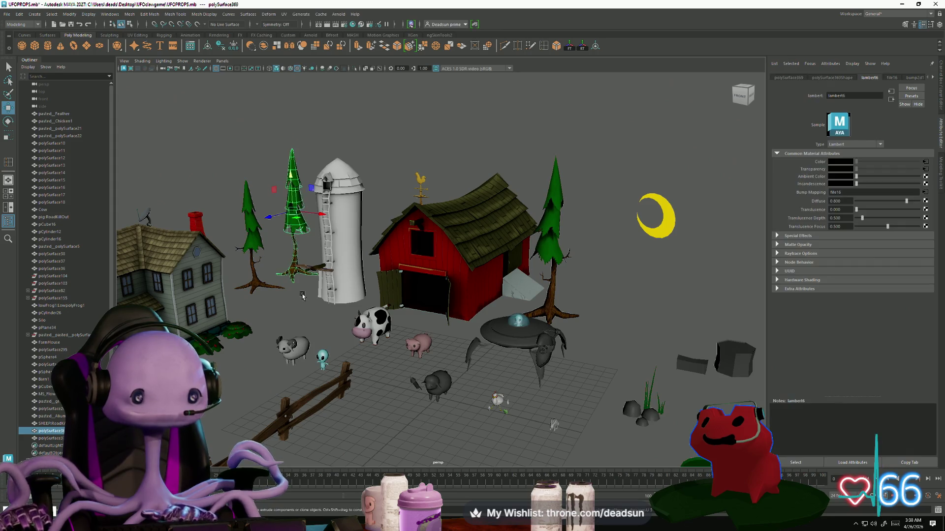
pyautogui.click(300, 326)
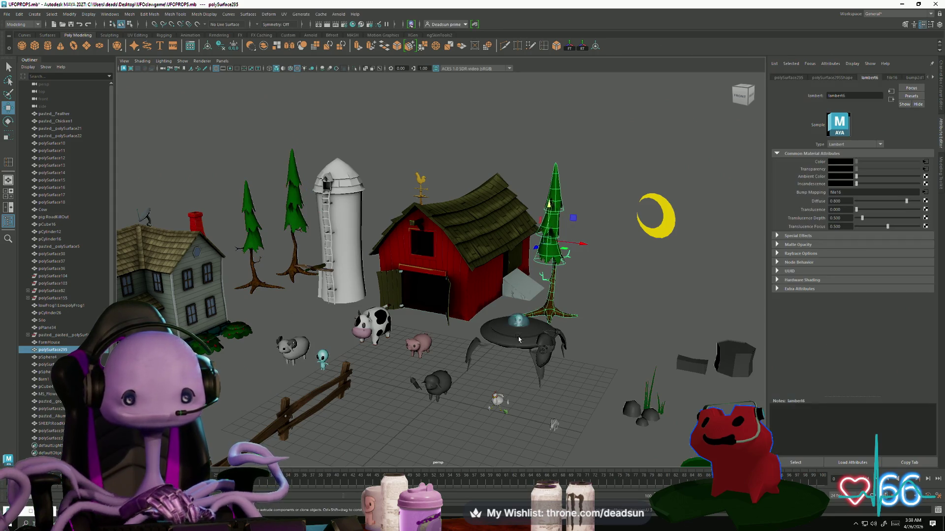
pyautogui.click(615, 374)
pyautogui.keyDown('alt'); pyautogui.moveTo(615, 374); pyautogui.dragTo(663, 374); pyautogui.keyUp('alt')
pyautogui.scroll(-5, 662, 374)
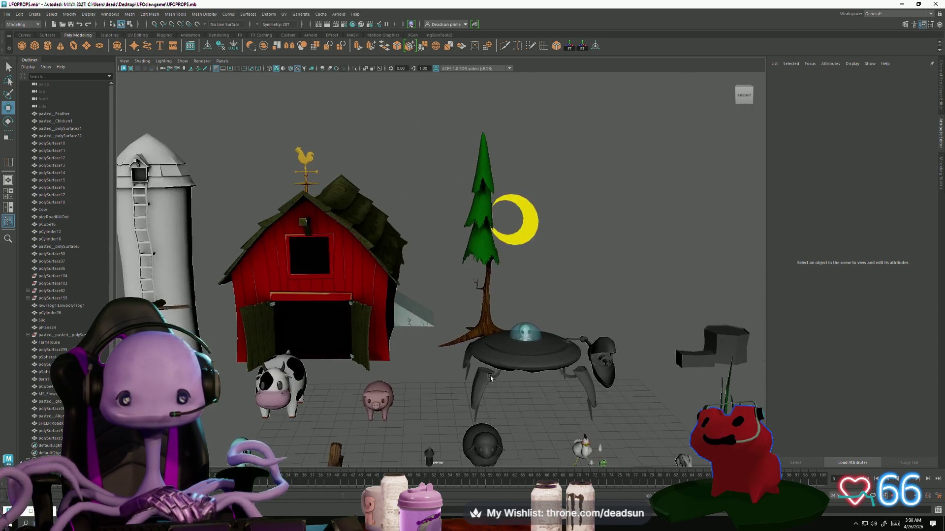
pyautogui.scroll(10, 566, 345)
pyautogui.scroll(-5, 567, 335)
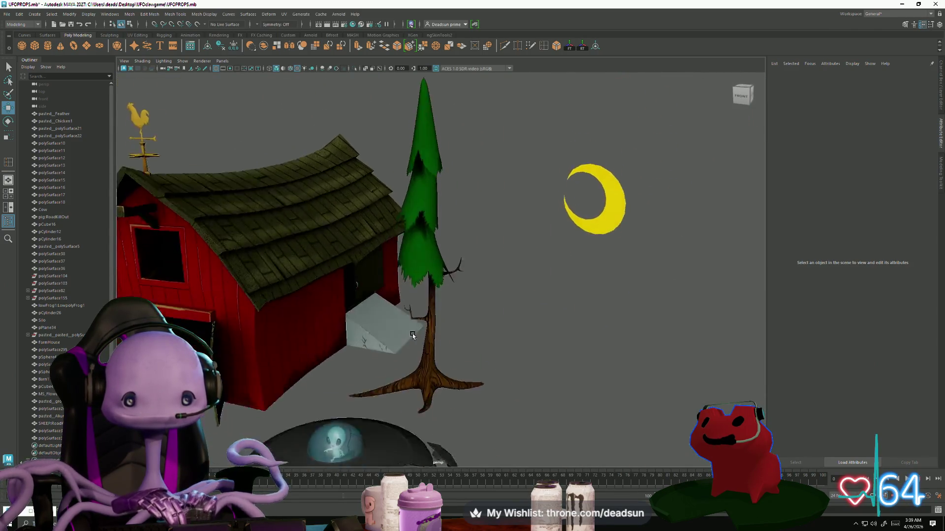
pyautogui.moveTo(567, 335)
pyautogui.keyDown('alt'); pyautogui.mouseDown()
pyautogui.moveTo(359, 337)
pyautogui.moveTo(426, 335)
pyautogui.mouseUp(); pyautogui.keyUp('alt')
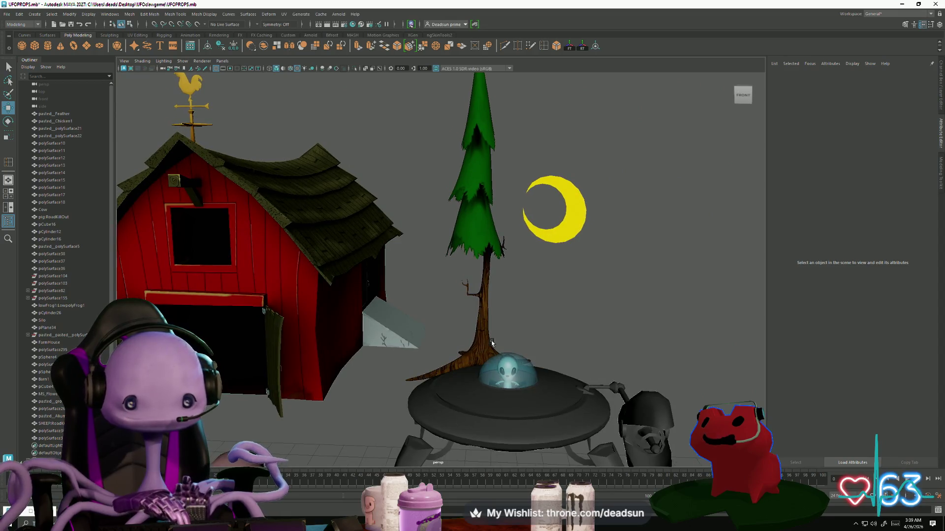
pyautogui.click(492, 343)
pyautogui.keyDown('alt'); pyautogui.moveTo(492, 343); pyautogui.dragTo(504, 323); pyautogui.keyUp('alt')
pyautogui.click(504, 324)
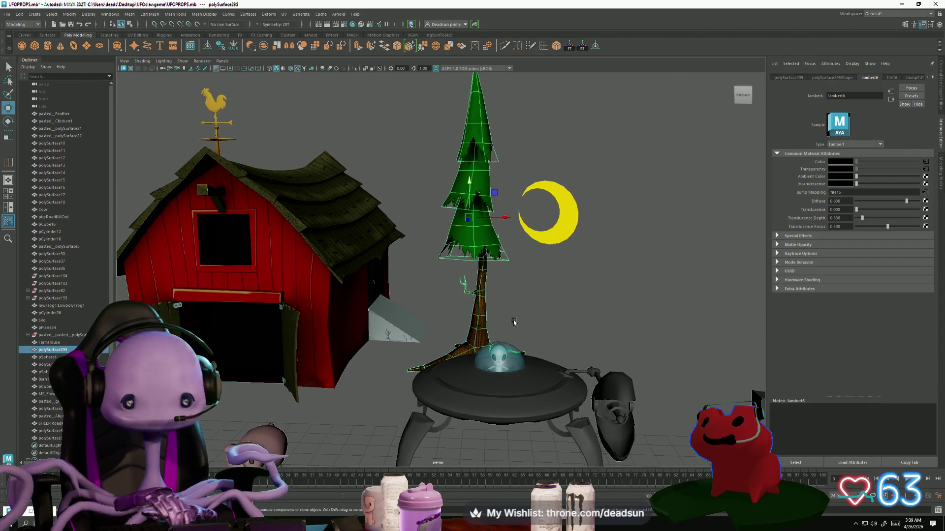
# Step: Pan toward the silo and farmhouse, checking trees, and select the round bush pSphere4
pyautogui.scroll(-3, 506, 320)
pyautogui.keyDown('alt'); pyautogui.moveTo(428, 326); pyautogui.dragTo(448, 358); pyautogui.keyUp('alt')
pyautogui.keyDown('alt'); pyautogui.moveTo(448, 358); pyautogui.dragTo(499, 335, button='middle'); pyautogui.keyUp('alt')
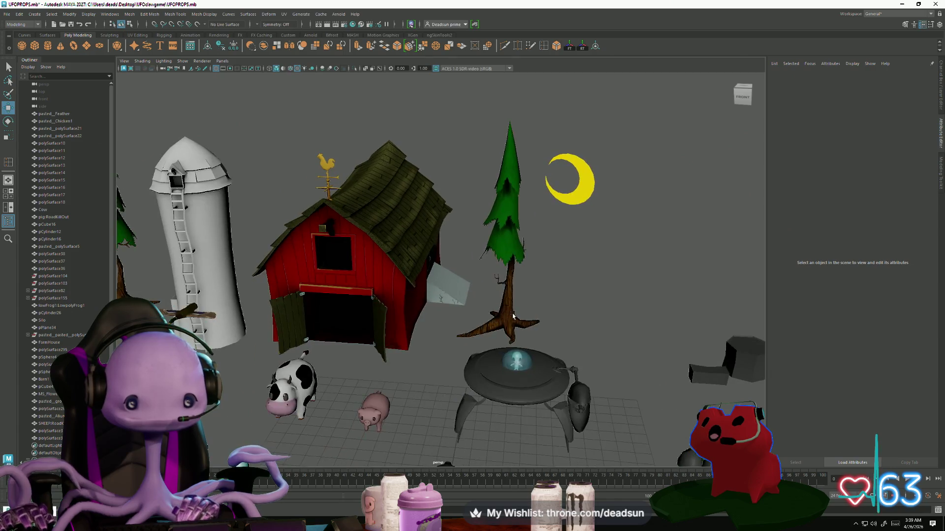
pyautogui.click(500, 335)
pyautogui.click(547, 336)
pyautogui.click(524, 339)
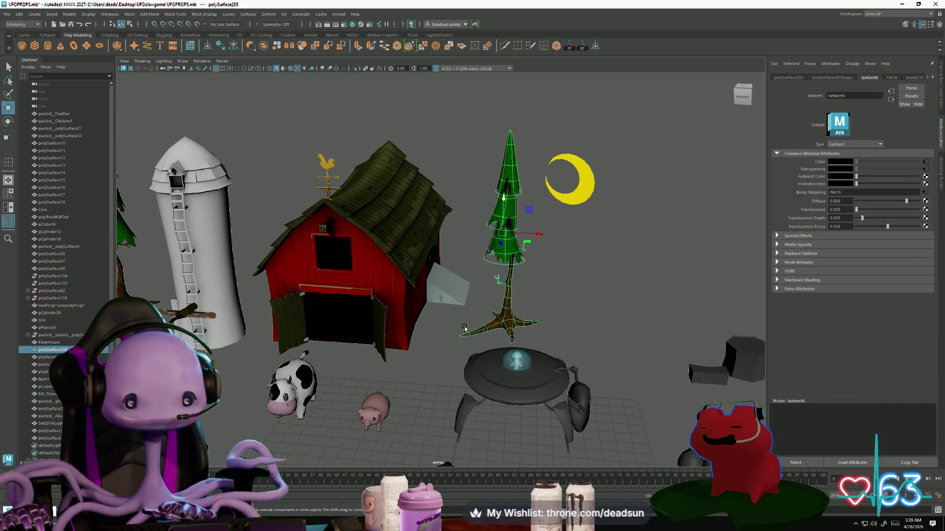
pyautogui.keyDown('alt'); pyautogui.moveTo(260, 335); pyautogui.dragTo(392, 334, button='middle'); pyautogui.keyUp('alt')
pyautogui.click(277, 244)
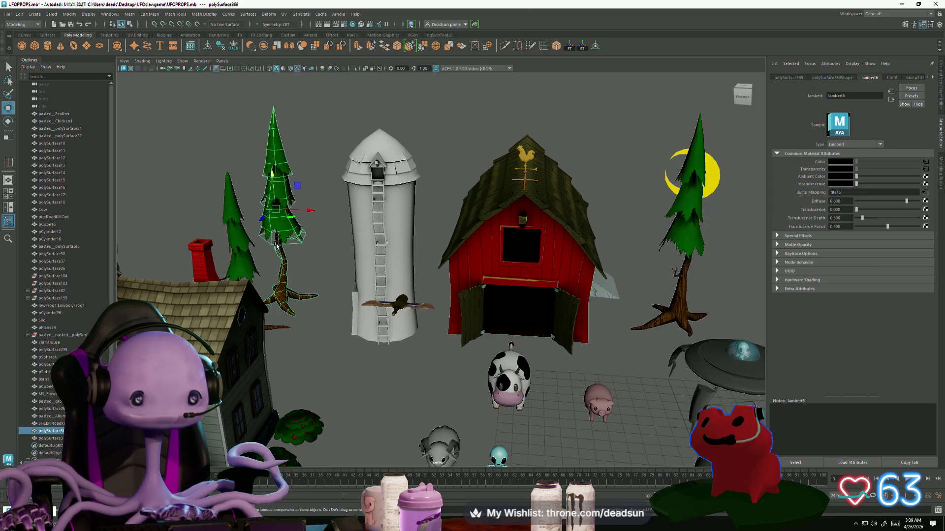
pyautogui.click(246, 261)
pyautogui.moveTo(256, 340)
pyautogui.keyDown('alt'); pyautogui.mouseDown()
pyautogui.moveTo(297, 354)
pyautogui.moveTo(269, 384)
pyautogui.moveTo(328, 326)
pyautogui.moveTo(309, 307)
pyautogui.mouseUp(); pyautogui.keyUp('alt')
pyautogui.click(264, 388)
# Step: Stretch bush copy pSphere6 and slide it left toward the farmhouse
pyautogui.press('r')
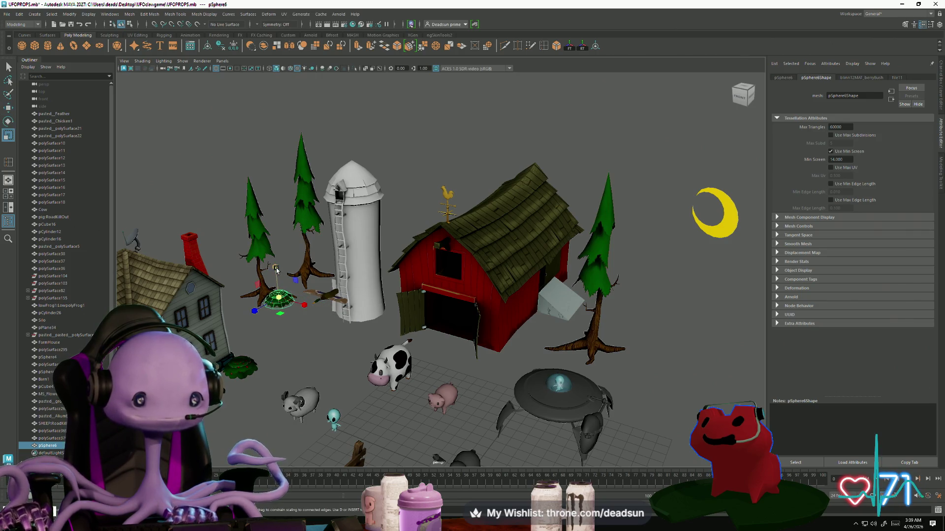
pyautogui.moveTo(276, 269); pyautogui.dragTo(272, 259)
pyautogui.press('w')
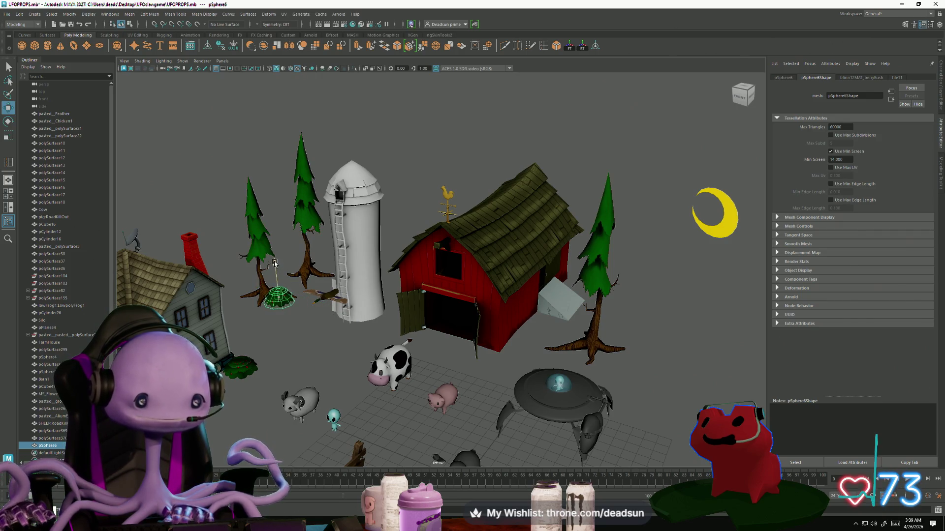
pyautogui.click(343, 337)
pyautogui.moveTo(343, 338)
pyautogui.keyDown('alt'); pyautogui.mouseDown()
pyautogui.moveTo(298, 309)
pyautogui.moveTo(317, 339)
pyautogui.mouseUp(); pyautogui.keyUp('alt')
pyautogui.click(296, 308)
pyautogui.moveTo(333, 303)
pyautogui.mouseDown()
pyautogui.moveTo(274, 300)
pyautogui.moveTo(269, 294)
pyautogui.moveTo(282, 281)
pyautogui.mouseUp()
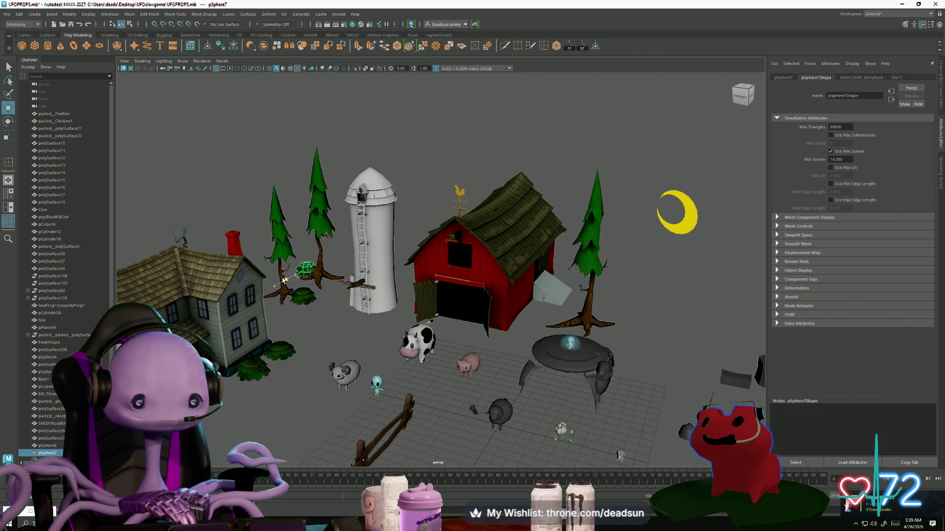
pyautogui.click(283, 280)
pyautogui.keyDown('alt'); pyautogui.moveTo(310, 374); pyautogui.dragTo(320, 339); pyautogui.keyUp('alt')
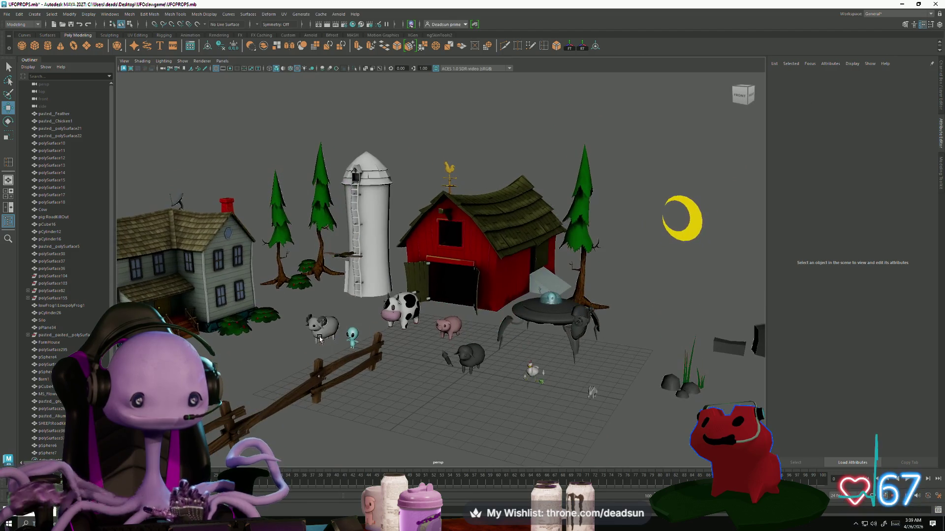
# Step: Resize and settle bush pSphere7 at the foot of the pine trees
pyautogui.click(305, 266)
pyautogui.press('r')
pyautogui.press('w')
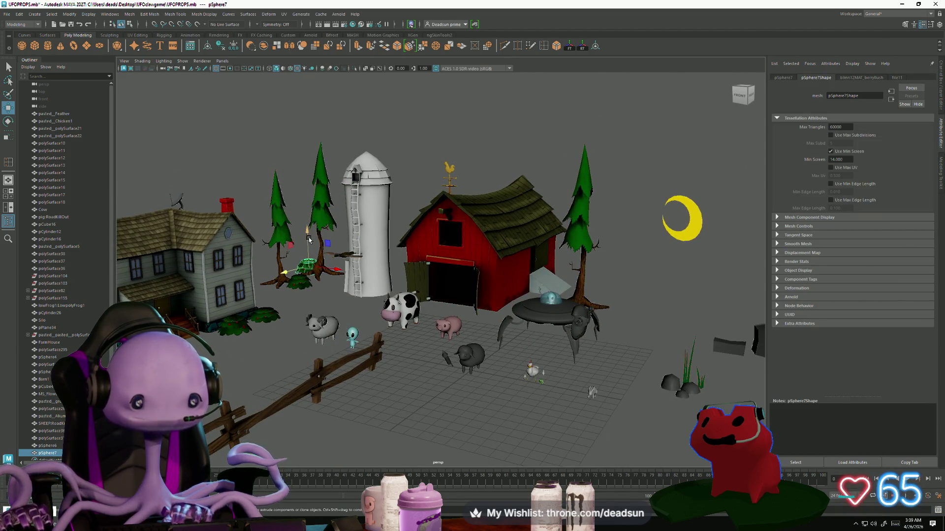
pyautogui.click(314, 312)
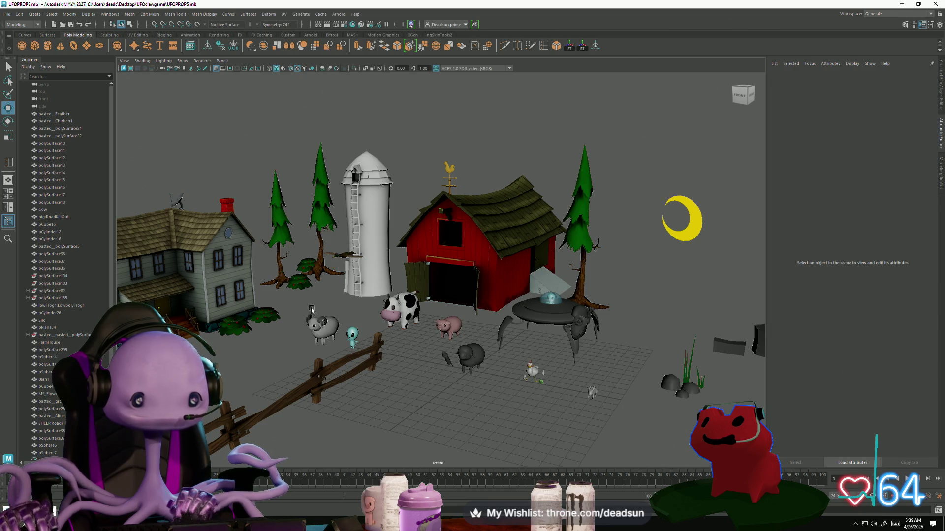
pyautogui.moveTo(314, 313)
pyautogui.keyDown('alt'); pyautogui.mouseDown()
pyautogui.moveTo(315, 333)
pyautogui.moveTo(337, 344)
pyautogui.moveTo(329, 292)
pyautogui.mouseUp(); pyautogui.keyUp('alt')
pyautogui.click(319, 269)
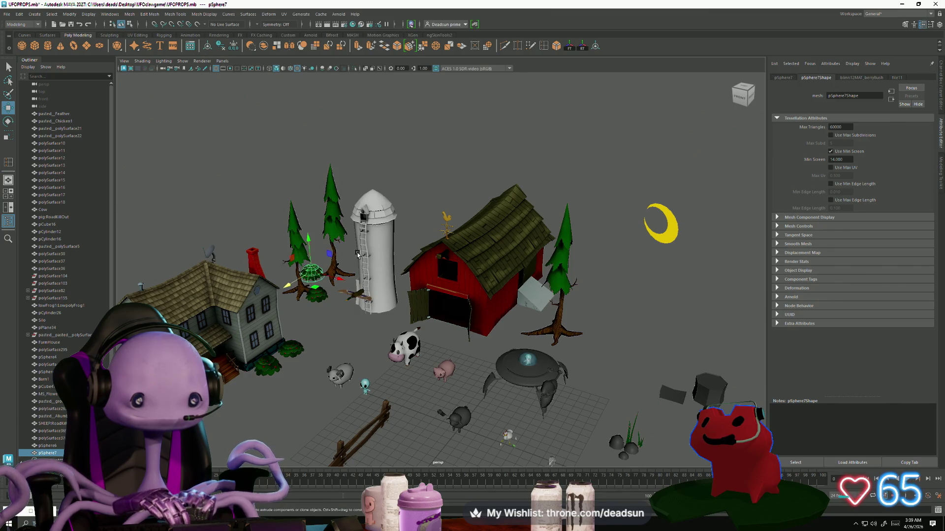
pyautogui.click(344, 325)
pyautogui.moveTo(345, 325)
pyautogui.keyDown('alt'); pyautogui.mouseDown()
pyautogui.moveTo(327, 360)
pyautogui.moveTo(309, 341)
pyautogui.moveTo(344, 356)
pyautogui.moveTo(336, 362)
pyautogui.mouseUp(); pyautogui.keyUp('alt')
pyautogui.scroll(3, 370, 371)
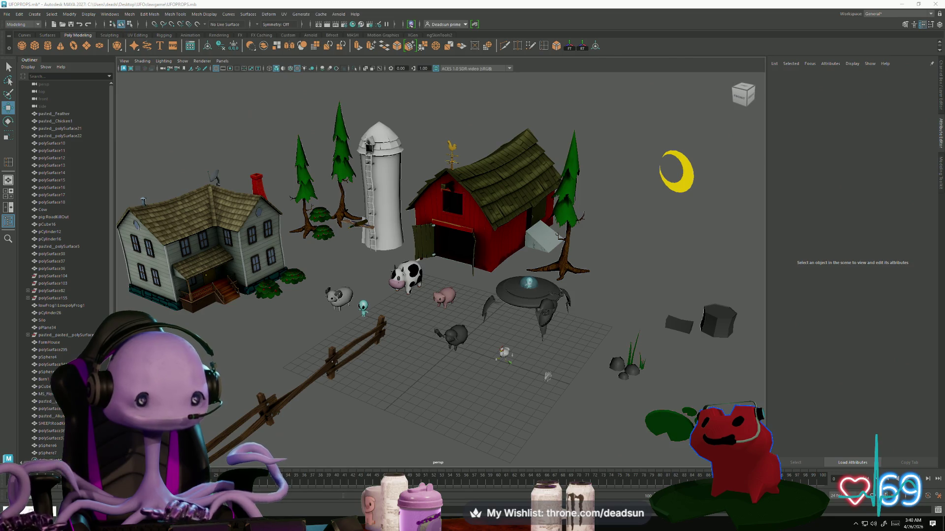
pyautogui.scroll(-3, 517, 286)
pyautogui.moveTo(516, 286)
pyautogui.keyDown('alt'); pyautogui.mouseDown()
pyautogui.moveTo(414, 411)
pyautogui.moveTo(379, 384)
pyautogui.moveTo(379, 393)
pyautogui.moveTo(332, 378)
pyautogui.mouseUp(); pyautogui.keyUp('alt')
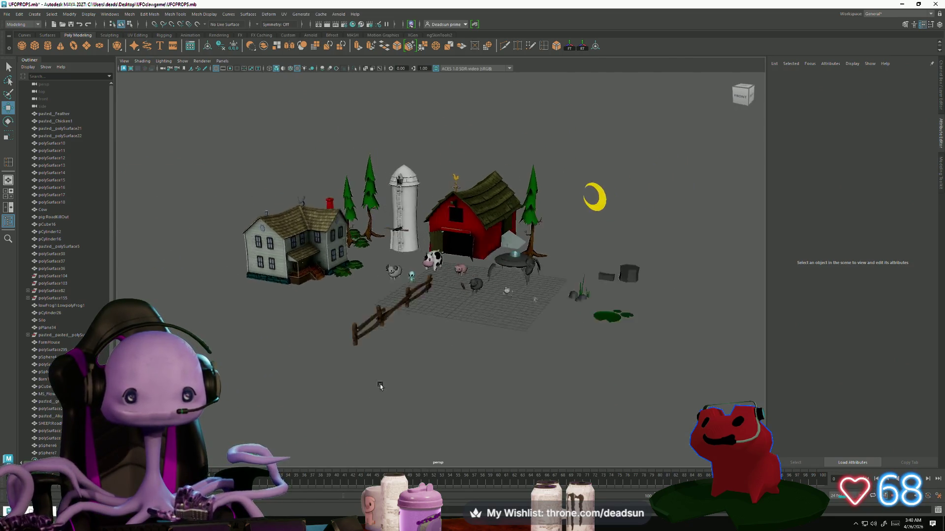
pyautogui.scroll(-2, 378, 393)
pyautogui.scroll(1, 332, 378)
pyautogui.scroll(4, 384, 404)
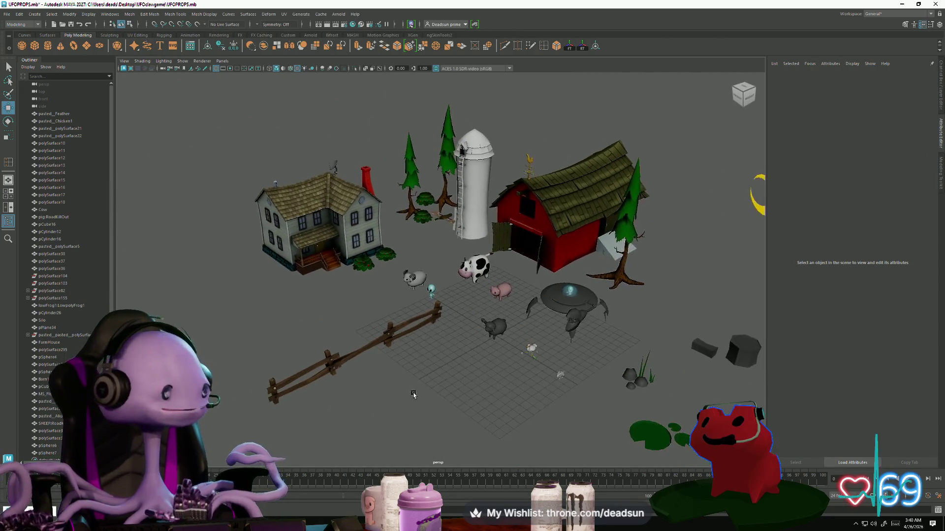
pyautogui.scroll(4, 383, 404)
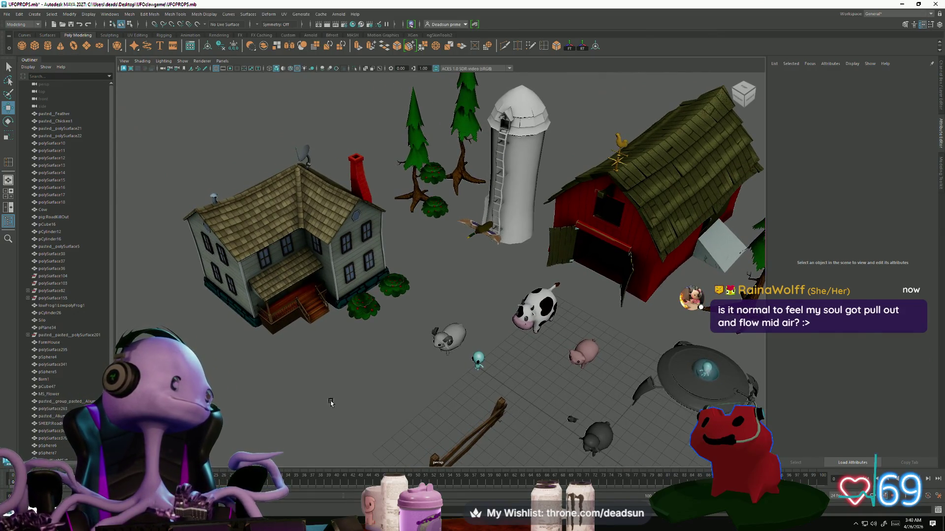
pyautogui.scroll(3, 396, 390)
pyautogui.keyDown('alt'); pyautogui.moveTo(397, 390); pyautogui.dragTo(338, 388, button='middle'); pyautogui.keyUp('alt')
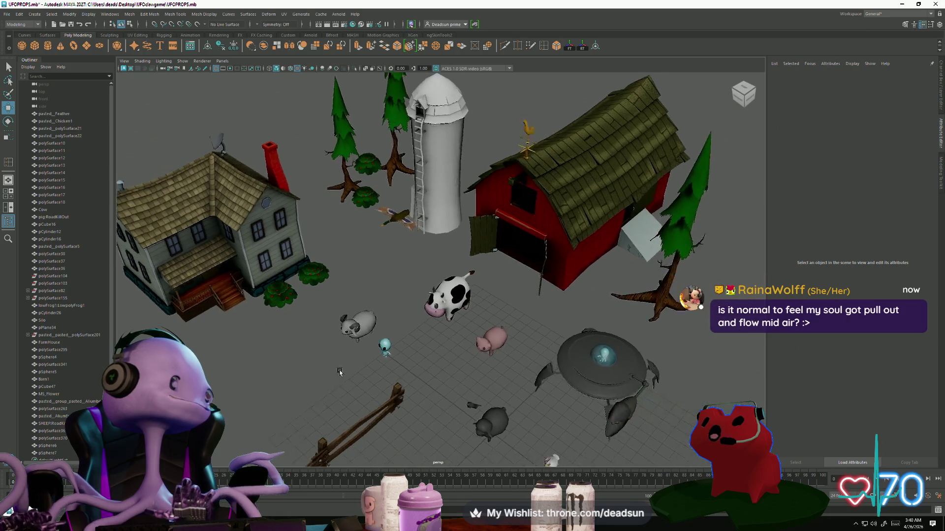
pyautogui.scroll(1, 337, 385)
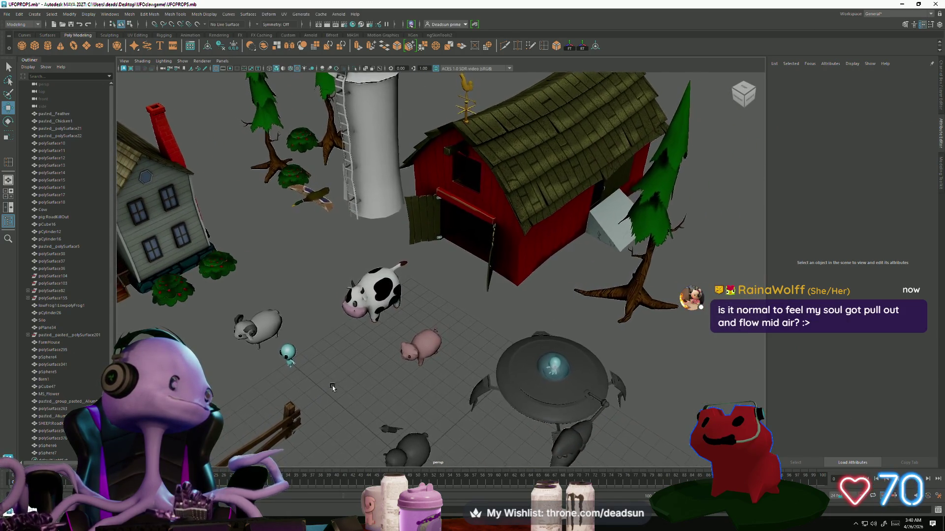
pyautogui.scroll(3, 330, 389)
pyautogui.keyDown('alt'); pyautogui.moveTo(376, 397); pyautogui.dragTo(384, 358); pyautogui.keyUp('alt')
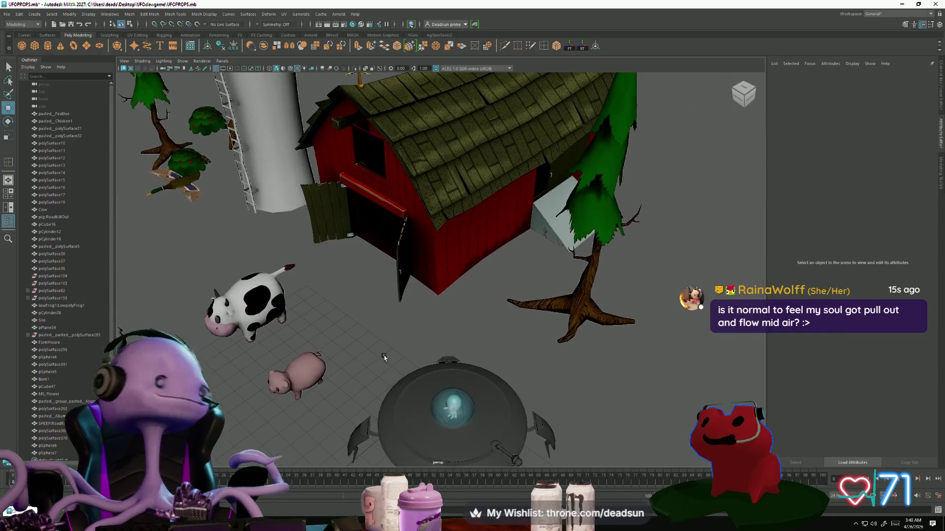
pyautogui.click(603, 223)
pyautogui.press('f')
pyautogui.click(526, 352)
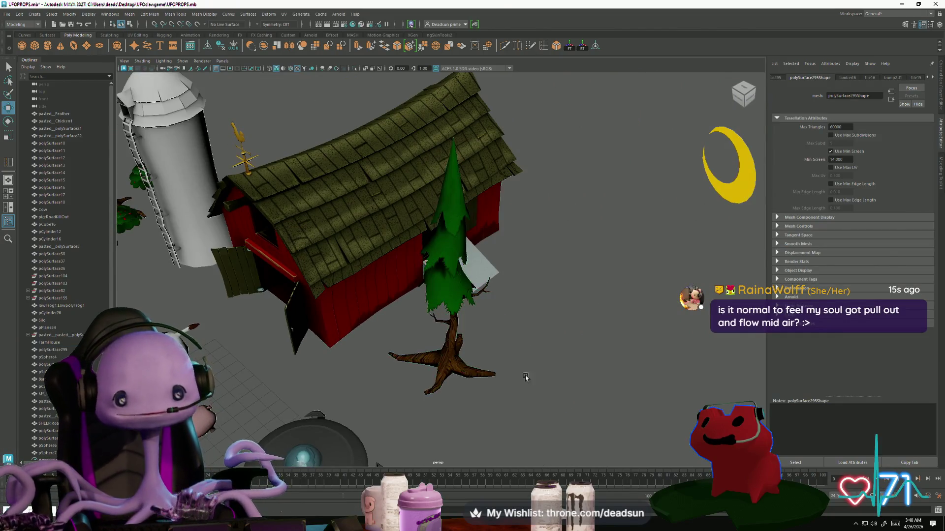
pyautogui.keyDown('alt'); pyautogui.moveTo(527, 353); pyautogui.dragTo(550, 367); pyautogui.keyUp('alt')
pyautogui.scroll(3, 549, 367)
pyautogui.moveTo(485, 390)
pyautogui.keyDown('alt'); pyautogui.mouseDown()
pyautogui.moveTo(485, 414)
pyautogui.moveTo(390, 382)
pyautogui.moveTo(407, 352)
pyautogui.moveTo(414, 369)
pyautogui.moveTo(411, 350)
pyautogui.moveTo(331, 364)
pyautogui.mouseUp(); pyautogui.keyUp('alt')
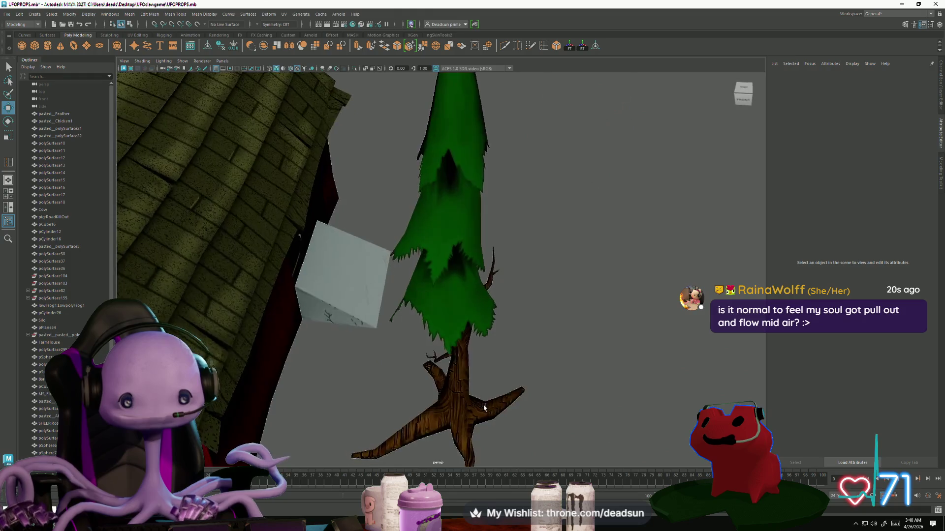
pyautogui.scroll(-4, 331, 363)
# Step: Move crescent moon pCylinder16 left, then raise it straight up into the sky
pyautogui.click(684, 226)
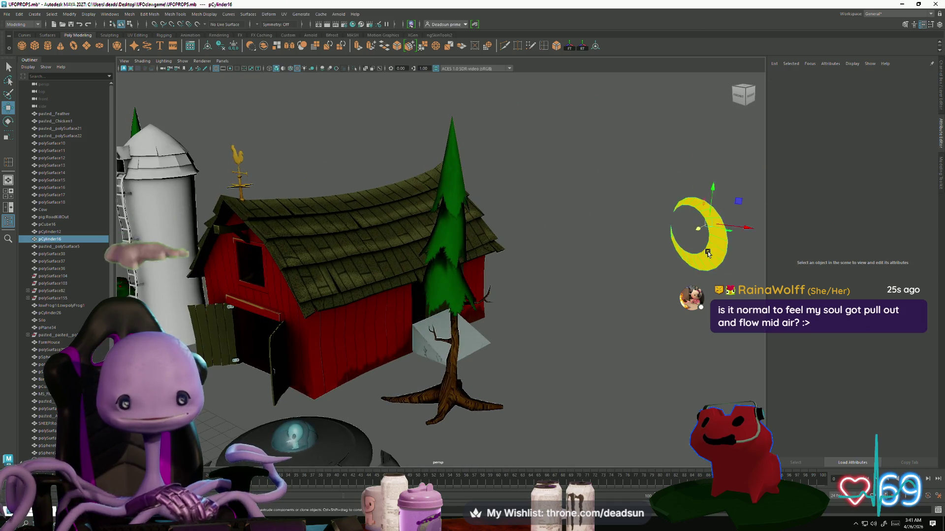
pyautogui.scroll(-2, 565, 315)
pyautogui.keyDown('alt'); pyautogui.moveTo(566, 315); pyautogui.dragTo(567, 317); pyautogui.keyUp('alt')
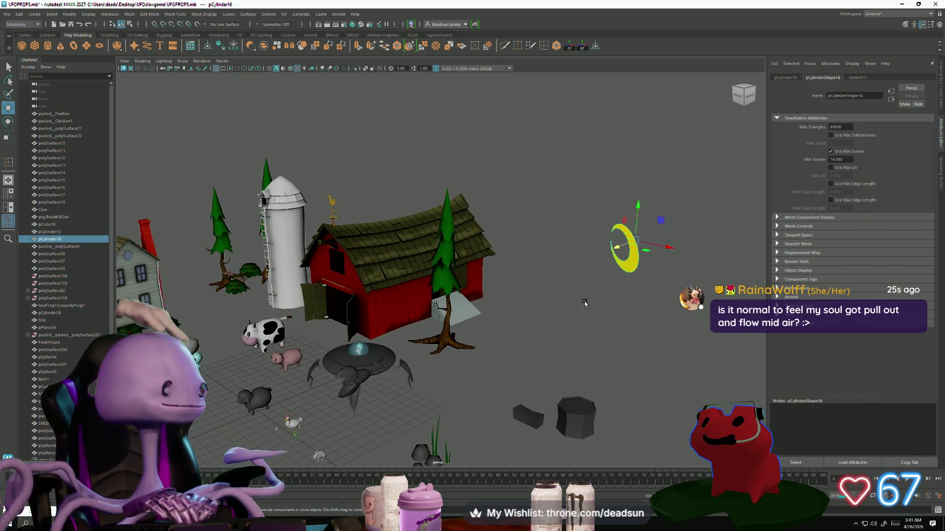
pyautogui.moveTo(616, 251); pyautogui.dragTo(530, 278)
pyautogui.press('e')
pyautogui.press('w')
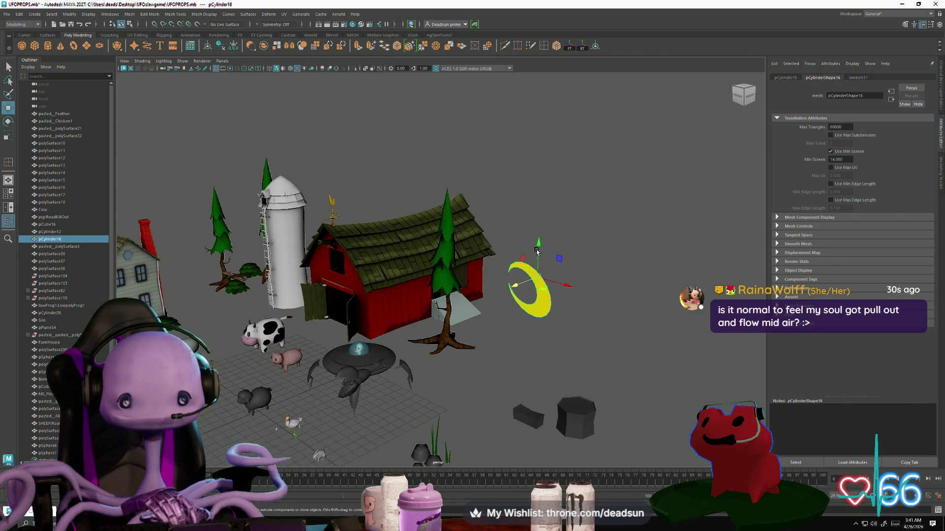
pyautogui.moveTo(538, 245); pyautogui.dragTo(542, 132)
pyautogui.click(509, 263)
pyautogui.moveTo(510, 263)
pyautogui.keyDown('alt'); pyautogui.mouseDown()
pyautogui.moveTo(536, 303)
pyautogui.moveTo(547, 291)
pyautogui.mouseUp(); pyautogui.keyUp('alt')
# Step: Enlarge the moon and rotate it to face the camera
pyautogui.click(579, 131)
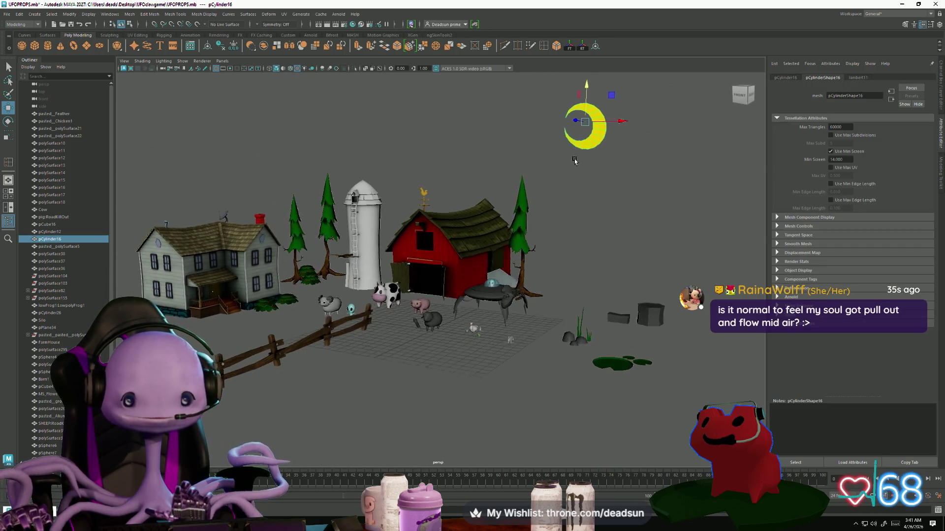
pyautogui.moveTo(579, 131)
pyautogui.keyDown('alt'); pyautogui.mouseDown()
pyautogui.moveTo(572, 140)
pyautogui.moveTo(649, 139)
pyautogui.moveTo(738, 87)
pyautogui.mouseUp(); pyautogui.keyUp('alt')
pyautogui.press('r')
pyautogui.click(598, 261)
pyautogui.moveTo(599, 261)
pyautogui.keyDown('alt'); pyautogui.mouseDown()
pyautogui.moveTo(633, 253)
pyautogui.moveTo(615, 246)
pyautogui.mouseUp(); pyautogui.keyUp('alt')
pyautogui.click(597, 144)
pyautogui.press('e')
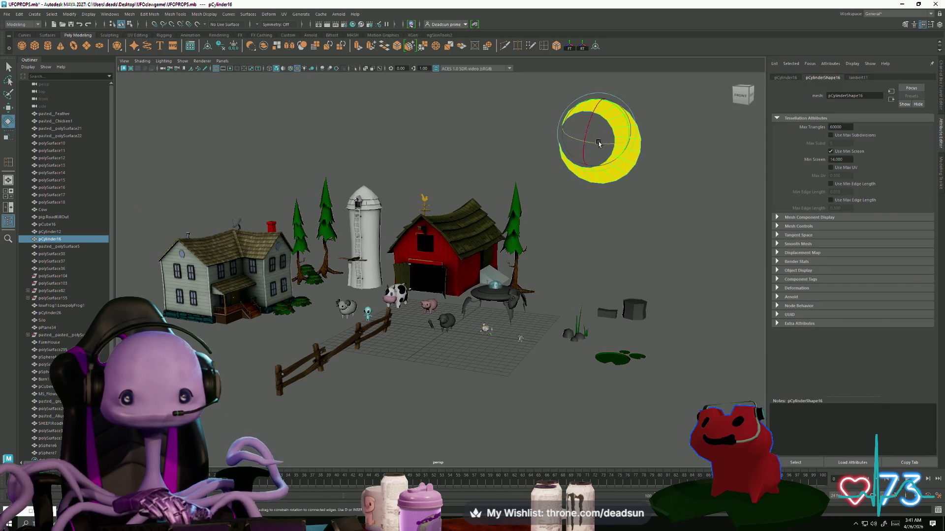
pyautogui.moveTo(599, 141); pyautogui.dragTo(497, 132)
pyautogui.press('w')
# Step: Shift the moon to the right, then frame the view on the tree beside the barn
pyautogui.click(599, 174)
pyautogui.keyDown('alt'); pyautogui.moveTo(599, 174); pyautogui.dragTo(529, 242); pyautogui.keyUp('alt')
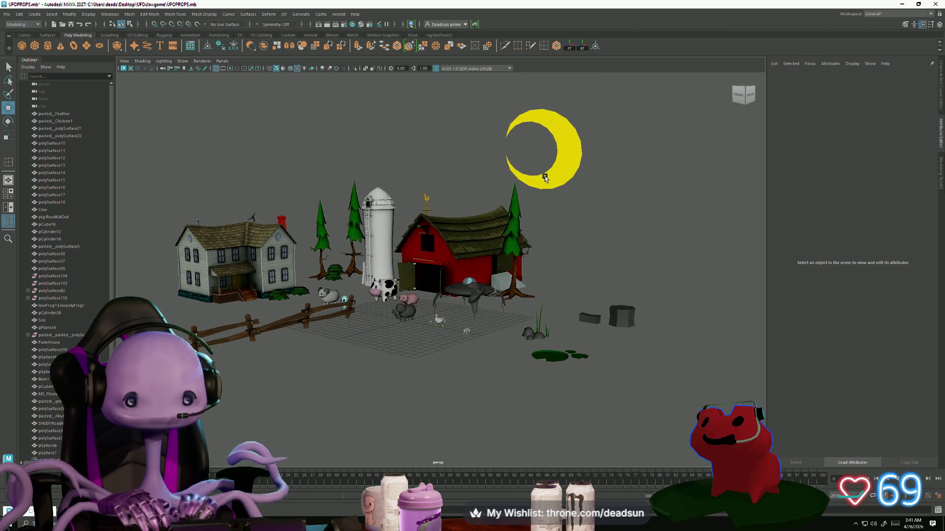
pyautogui.click(544, 178)
pyautogui.moveTo(545, 178)
pyautogui.keyDown('alt'); pyautogui.mouseDown()
pyautogui.moveTo(588, 143)
pyautogui.moveTo(678, 124)
pyautogui.mouseUp(); pyautogui.keyUp('alt')
pyautogui.click(590, 264)
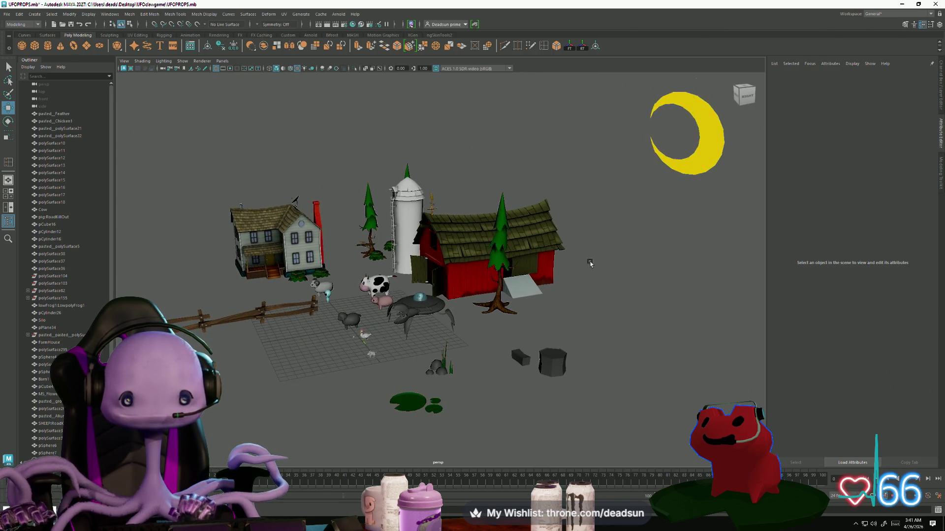
pyautogui.moveTo(590, 263)
pyautogui.keyDown('alt'); pyautogui.mouseDown()
pyautogui.moveTo(639, 270)
pyautogui.moveTo(468, 377)
pyautogui.mouseUp(); pyautogui.keyUp('alt')
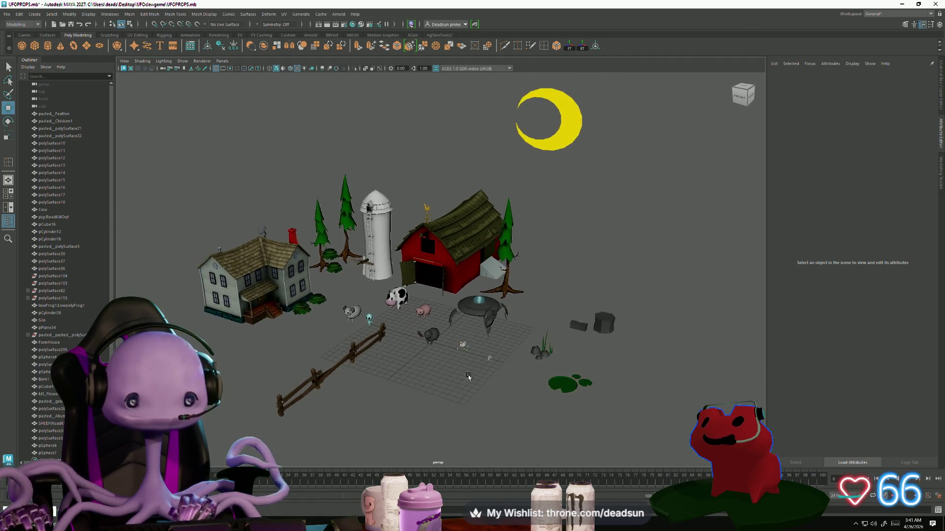
pyautogui.click(507, 246)
pyautogui.press('f')
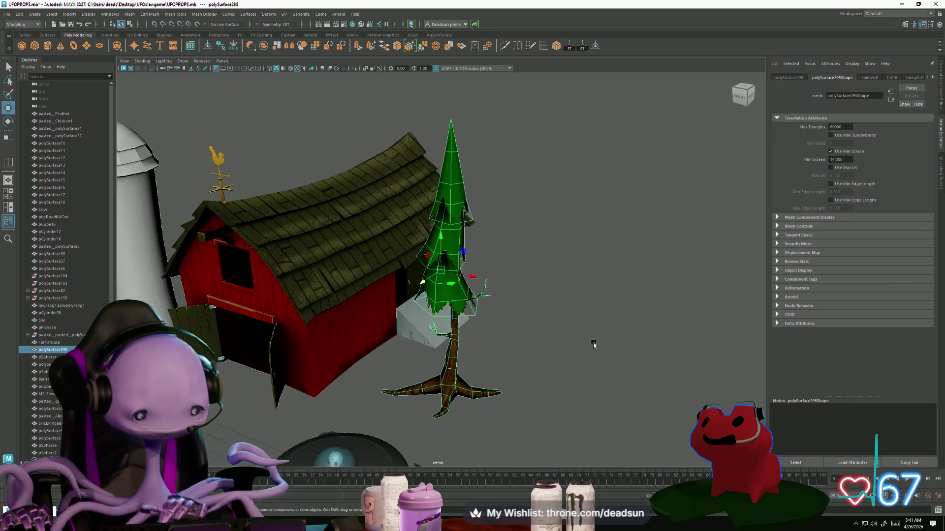
pyautogui.click(594, 345)
pyautogui.moveTo(548, 382)
pyautogui.keyDown('alt'); pyautogui.mouseDown()
pyautogui.moveTo(414, 401)
pyautogui.moveTo(453, 421)
pyautogui.moveTo(413, 417)
pyautogui.moveTo(545, 425)
pyautogui.moveTo(429, 316)
pyautogui.moveTo(448, 322)
pyautogui.mouseUp(); pyautogui.keyUp('alt')
pyautogui.scroll(-10, 545, 425)
pyautogui.keyDown('alt'); pyautogui.moveTo(538, 348); pyautogui.dragTo(535, 281); pyautogui.keyUp('alt')
pyautogui.scroll(8, 534, 257)
pyautogui.scroll(3, 533, 258)
pyautogui.keyDown('alt'); pyautogui.moveTo(466, 226); pyautogui.dragTo(452, 371); pyautogui.keyUp('alt')
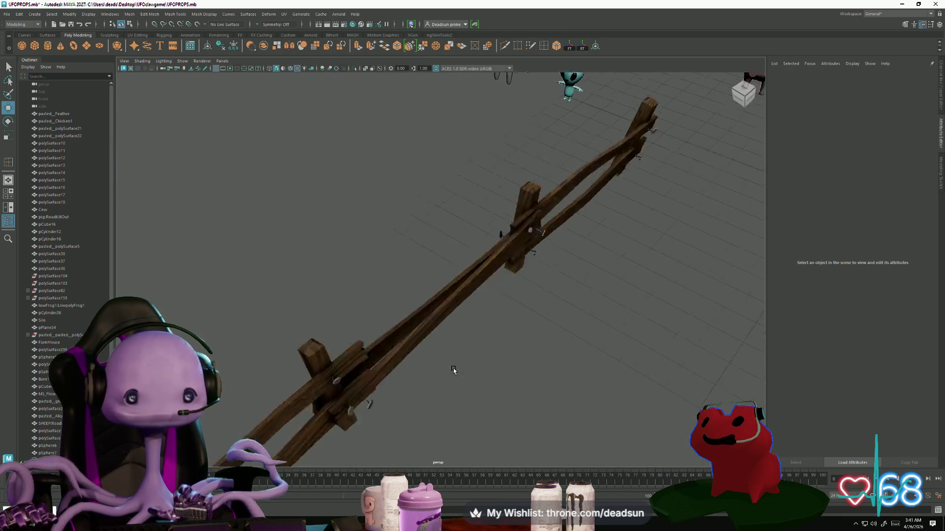
# Step: Rotate the wooden fence, swinging its left end around
pyautogui.scroll(-8, 442, 305)
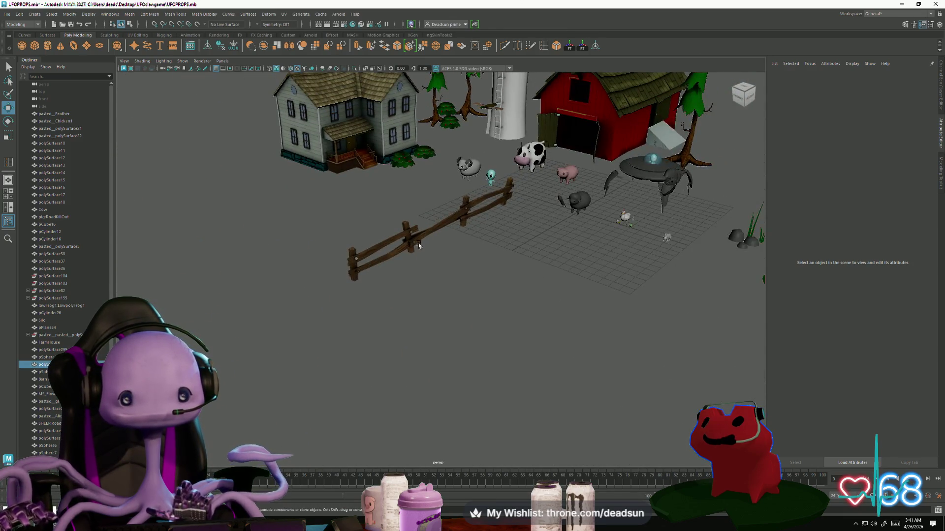
pyautogui.click(419, 246)
pyautogui.keyDown('alt'); pyautogui.moveTo(419, 246); pyautogui.dragTo(413, 274); pyautogui.keyUp('alt')
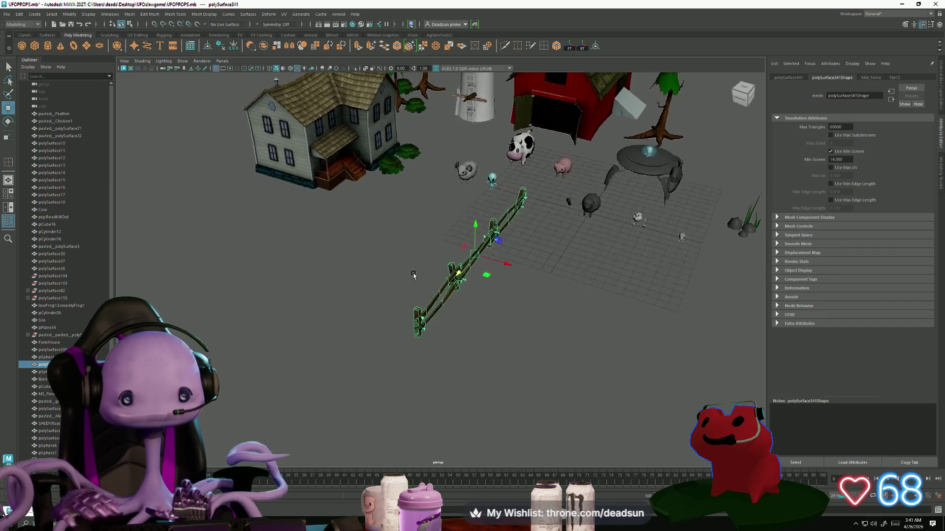
pyautogui.moveTo(486, 298)
pyautogui.keyDown('alt'); pyautogui.mouseDown()
pyautogui.moveTo(436, 307)
pyautogui.moveTo(371, 342)
pyautogui.moveTo(271, 417)
pyautogui.mouseUp(); pyautogui.keyUp('alt')
pyautogui.click(334, 426)
pyautogui.moveTo(433, 404)
pyautogui.keyDown('alt'); pyautogui.mouseDown()
pyautogui.moveTo(376, 392)
pyautogui.moveTo(438, 411)
pyautogui.moveTo(408, 390)
pyautogui.mouseUp(); pyautogui.keyUp('alt')
pyautogui.click(301, 274)
pyautogui.press('e')
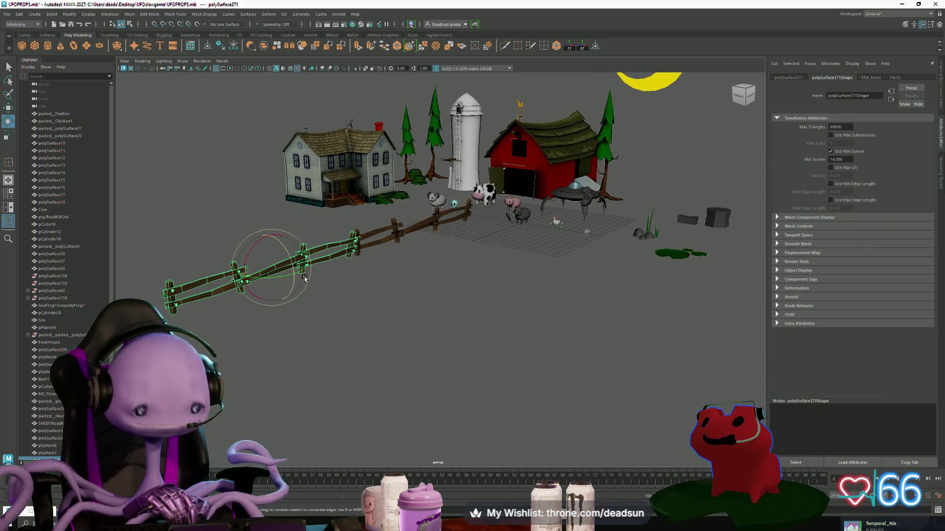
pyautogui.moveTo(305, 267)
pyautogui.mouseDown()
pyautogui.moveTo(212, 268)
pyautogui.moveTo(236, 273)
pyautogui.moveTo(188, 286)
pyautogui.mouseUp()
pyautogui.click(340, 367)
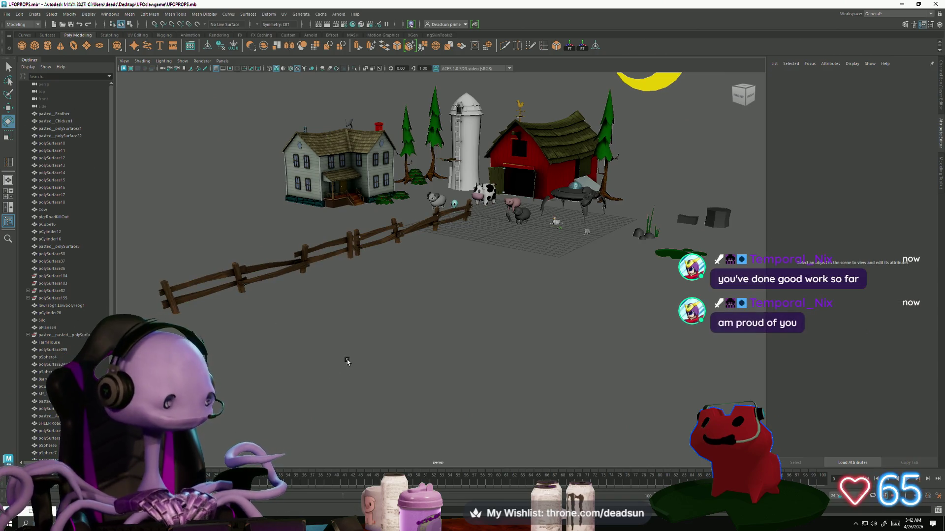
# Step: Tumble and dolly around the farm to check the fence's new angle
pyautogui.scroll(2, 347, 361)
pyautogui.moveTo(390, 353)
pyautogui.keyDown('alt'); pyautogui.mouseDown(button='right')
pyautogui.moveTo(338, 382)
pyautogui.moveTo(489, 363)
pyautogui.moveTo(597, 325)
pyautogui.moveTo(493, 339)
pyautogui.moveTo(446, 335)
pyautogui.mouseUp(button='right'); pyautogui.keyUp('alt')
pyautogui.keyDown('alt'); pyautogui.moveTo(459, 331); pyautogui.dragTo(429, 348, button='middle'); pyautogui.keyUp('alt')
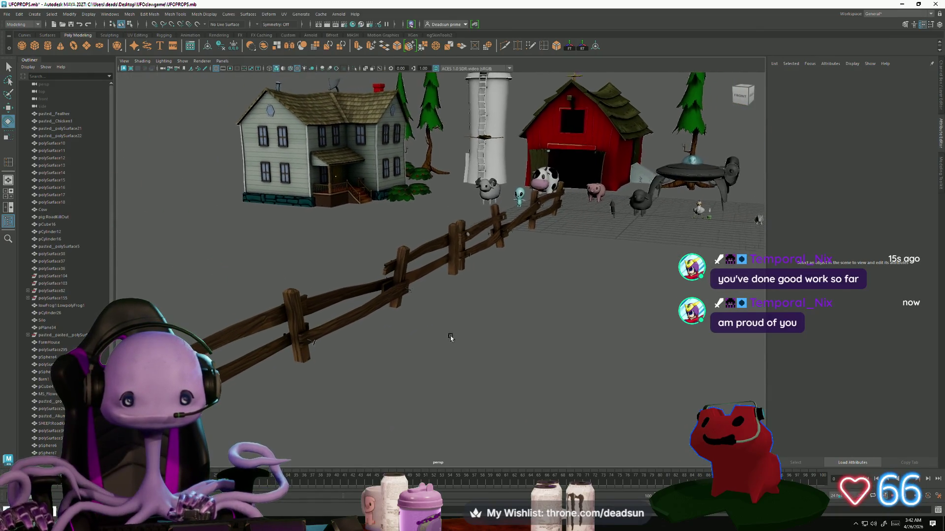
pyautogui.moveTo(429, 348)
pyautogui.keyDown('alt'); pyautogui.mouseDown()
pyautogui.moveTo(428, 360)
pyautogui.moveTo(390, 380)
pyautogui.moveTo(377, 372)
pyautogui.moveTo(410, 370)
pyautogui.moveTo(365, 371)
pyautogui.mouseUp(); pyautogui.keyUp('alt')
pyautogui.keyDown('alt'); pyautogui.moveTo(364, 371); pyautogui.dragTo(364, 372); pyautogui.keyUp('alt')
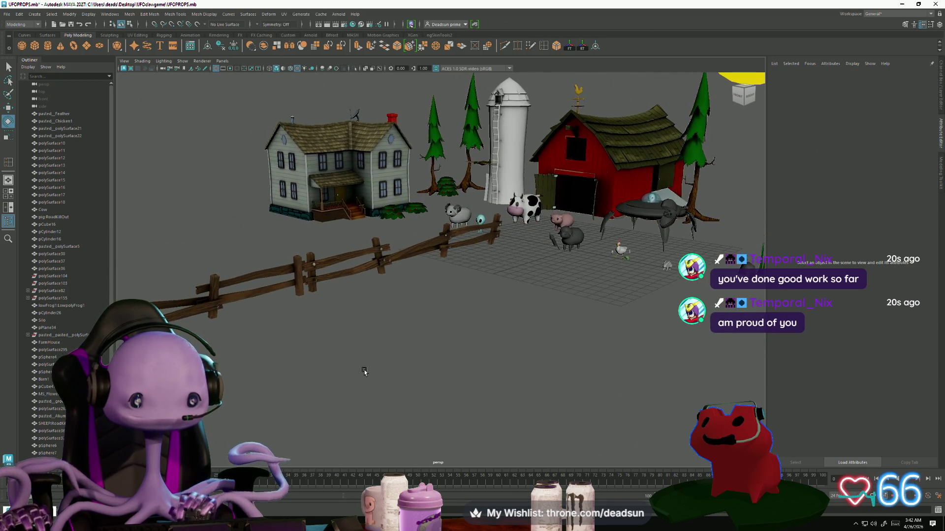
pyautogui.keyDown('alt'); pyautogui.moveTo(358, 365); pyautogui.dragTo(347, 408, button='right'); pyautogui.keyUp('alt')
pyautogui.moveTo(347, 408)
pyautogui.keyDown('alt'); pyautogui.mouseDown()
pyautogui.moveTo(383, 397)
pyautogui.moveTo(327, 384)
pyautogui.mouseUp(); pyautogui.keyUp('alt')
pyautogui.click(316, 383)
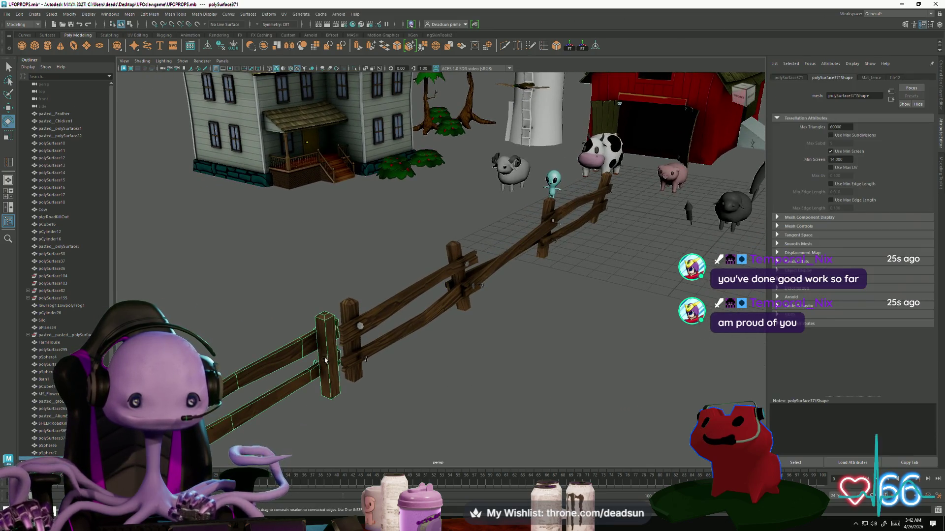
pyautogui.click(363, 398)
pyautogui.keyDown('alt'); pyautogui.moveTo(363, 397); pyautogui.dragTo(339, 400, button='right'); pyautogui.keyUp('alt')
pyautogui.moveTo(340, 401)
pyautogui.keyDown('alt'); pyautogui.mouseDown()
pyautogui.moveTo(435, 412)
pyautogui.moveTo(321, 400)
pyautogui.moveTo(367, 395)
pyautogui.moveTo(382, 382)
pyautogui.moveTo(362, 380)
pyautogui.moveTo(389, 364)
pyautogui.moveTo(389, 400)
pyautogui.moveTo(392, 380)
pyautogui.moveTo(389, 389)
pyautogui.moveTo(363, 371)
pyautogui.mouseUp(); pyautogui.keyUp('alt')
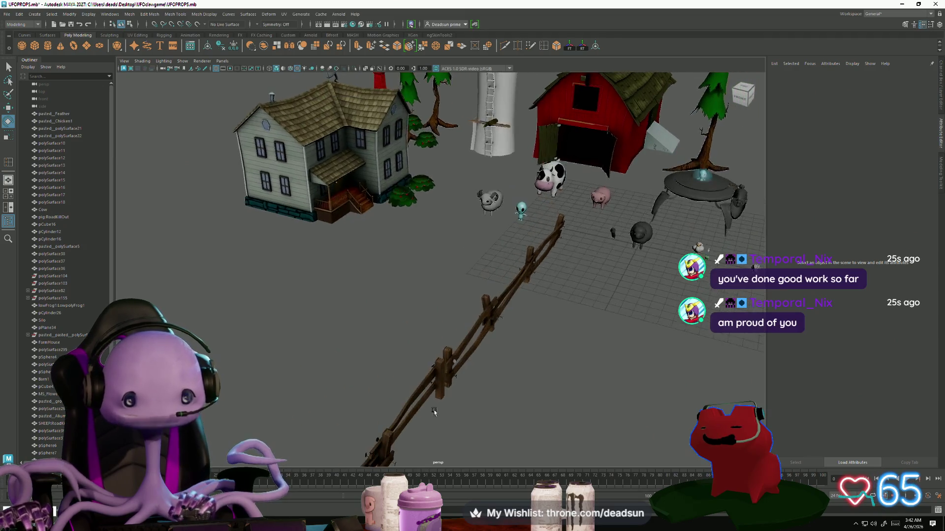
pyautogui.moveTo(363, 371)
pyautogui.keyDown('alt'); pyautogui.mouseDown(button='right')
pyautogui.moveTo(380, 378)
pyautogui.moveTo(327, 381)
pyautogui.mouseUp(button='right'); pyautogui.keyUp('alt')
pyautogui.keyDown('alt'); pyautogui.moveTo(327, 382); pyautogui.dragTo(278, 400); pyautogui.keyUp('alt')
pyautogui.moveTo(354, 367)
pyautogui.keyDown('alt'); pyautogui.mouseDown()
pyautogui.moveTo(329, 354)
pyautogui.moveTo(354, 394)
pyautogui.moveTo(353, 382)
pyautogui.moveTo(371, 389)
pyautogui.moveTo(369, 379)
pyautogui.moveTo(333, 328)
pyautogui.moveTo(346, 348)
pyautogui.moveTo(361, 343)
pyautogui.moveTo(365, 363)
pyautogui.mouseUp(); pyautogui.keyUp('alt')
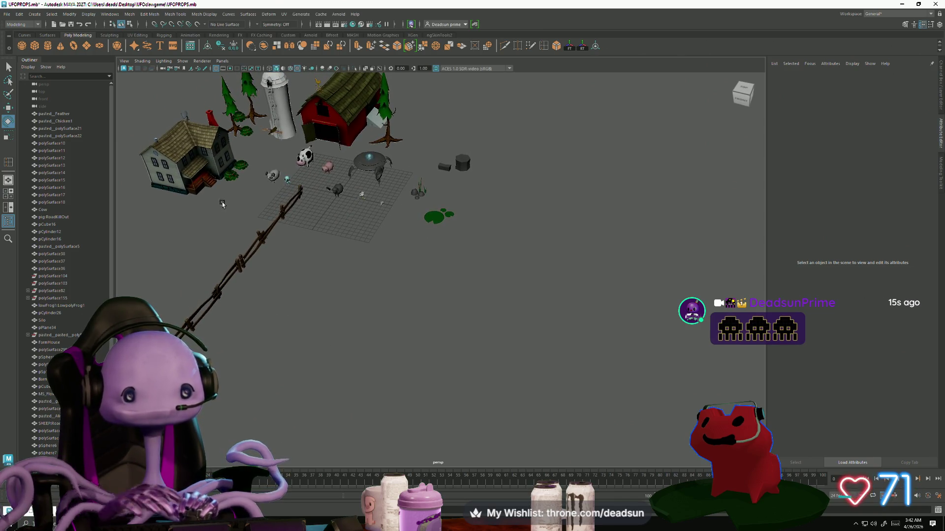
pyautogui.click(393, 139)
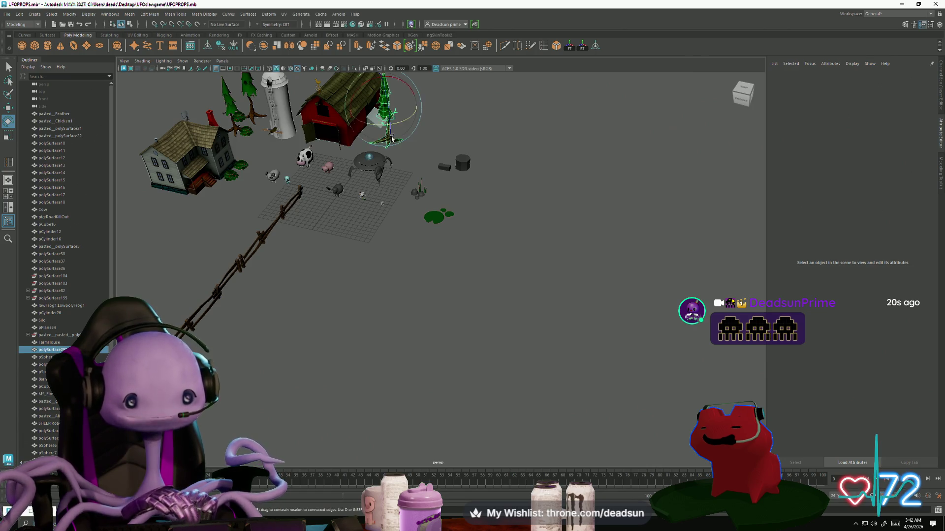
pyautogui.keyDown('alt'); pyautogui.moveTo(424, 370); pyautogui.dragTo(132, 154); pyautogui.keyUp('alt')
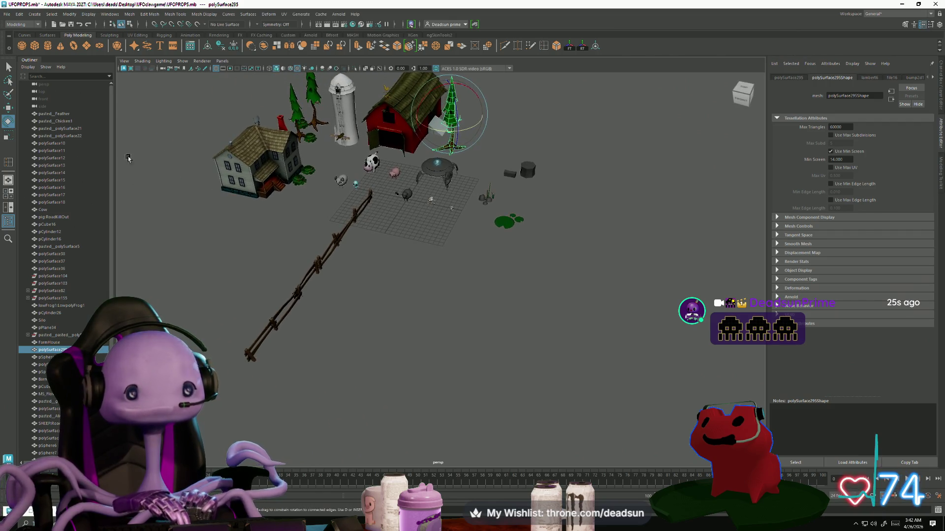
pyautogui.click(87, 45)
# Step: Scale the new plane up into a large ground and slide it toward the camera
pyautogui.press('r')
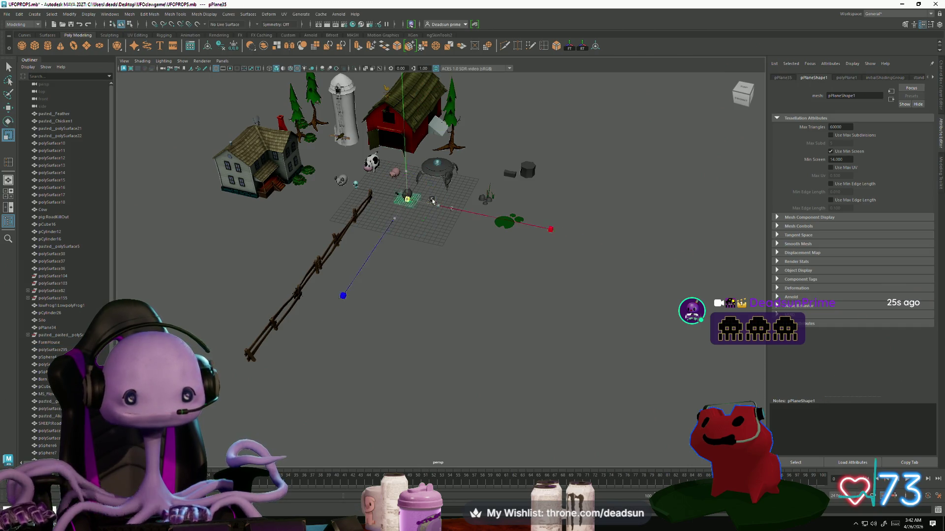
pyautogui.moveTo(407, 199); pyautogui.dragTo(732, 105)
pyautogui.press('w')
pyautogui.moveTo(394, 222)
pyautogui.mouseDown()
pyautogui.moveTo(260, 420)
pyautogui.moveTo(327, 310)
pyautogui.moveTo(344, 256)
pyautogui.moveTo(338, 230)
pyautogui.mouseUp()
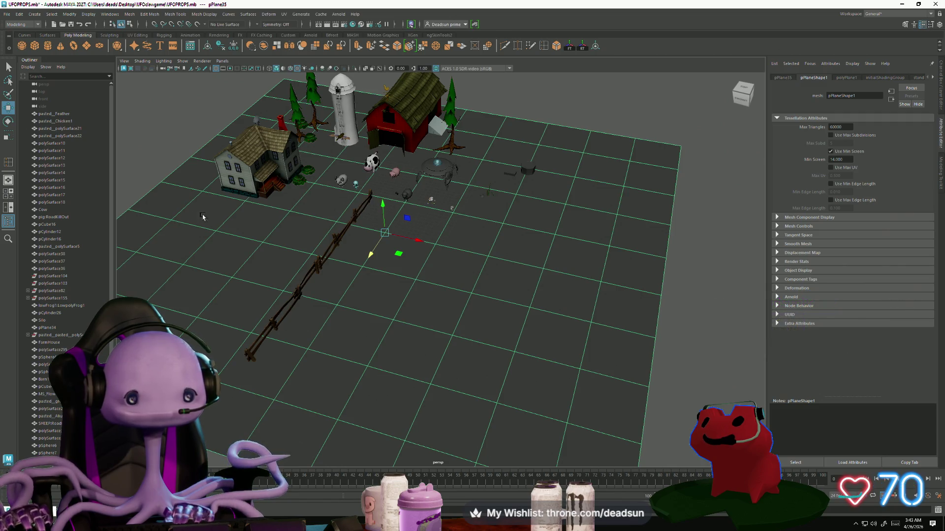
# Step: Slide the ground plane right and further forward so the fence runs along its edge
pyautogui.moveTo(205, 257)
pyautogui.keyDown('alt'); pyautogui.mouseDown()
pyautogui.moveTo(276, 238)
pyautogui.moveTo(277, 257)
pyautogui.moveTo(397, 269)
pyautogui.mouseUp(); pyautogui.keyUp('alt')
pyautogui.scroll(-5, 277, 256)
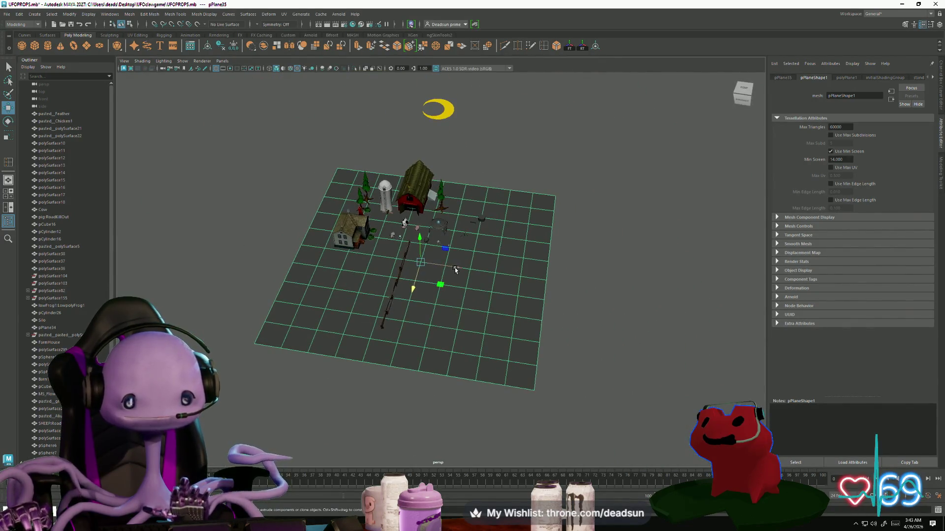
pyautogui.moveTo(455, 269)
pyautogui.mouseDown()
pyautogui.moveTo(626, 285)
pyautogui.moveTo(545, 276)
pyautogui.moveTo(567, 281)
pyautogui.mouseUp()
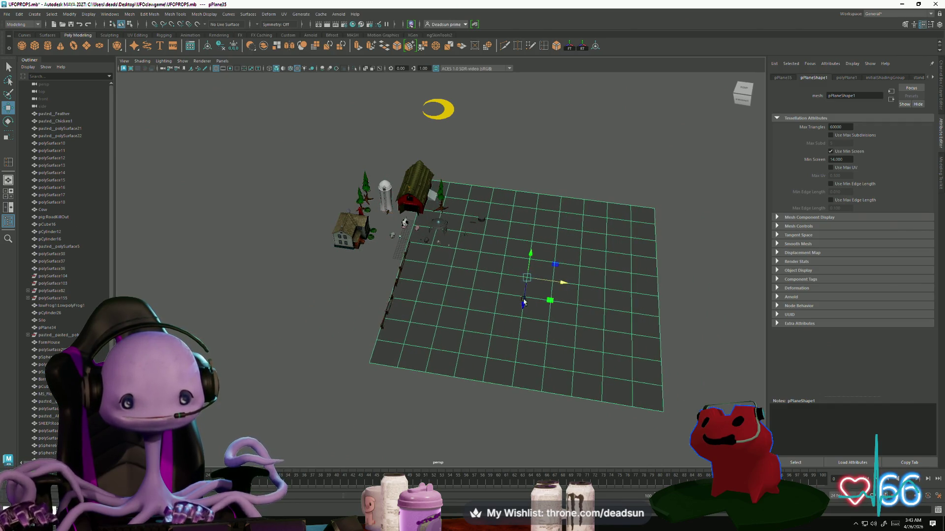
pyautogui.moveTo(525, 306)
pyautogui.mouseDown()
pyautogui.moveTo(490, 401)
pyautogui.moveTo(507, 395)
pyautogui.moveTo(497, 392)
pyautogui.mouseUp()
pyautogui.scroll(5, 407, 366)
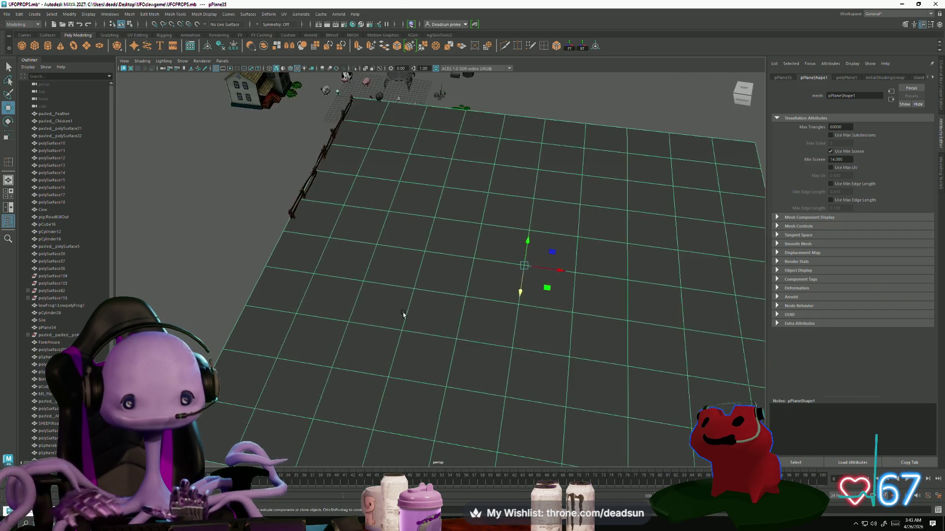
pyautogui.click(302, 294)
pyautogui.scroll(2, 267, 285)
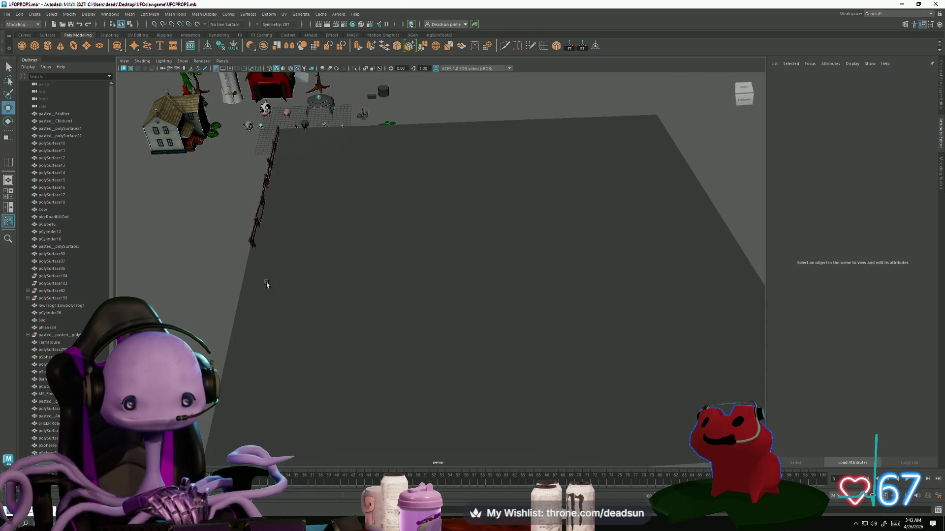
pyautogui.click(258, 239)
pyautogui.click(206, 202)
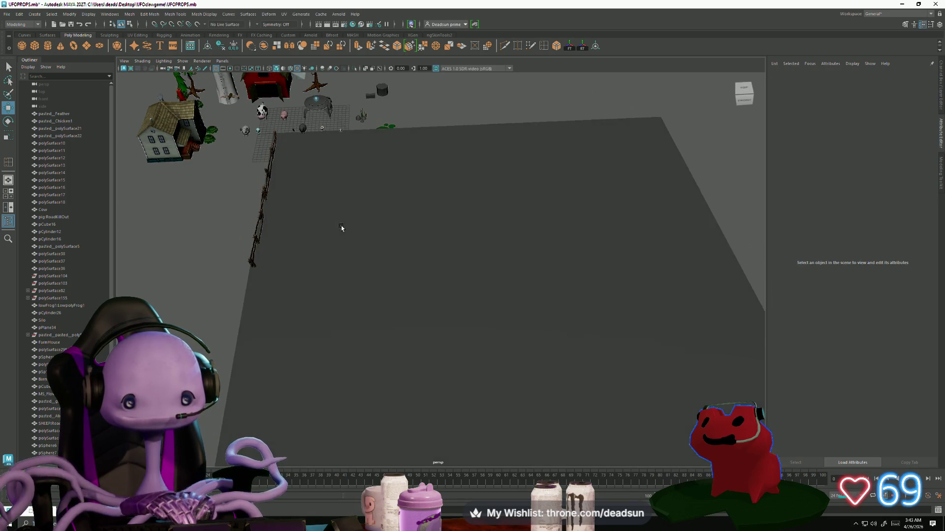
pyautogui.moveTo(324, 225)
pyautogui.keyDown('alt'); pyautogui.mouseDown()
pyautogui.moveTo(320, 270)
pyautogui.moveTo(276, 248)
pyautogui.moveTo(309, 241)
pyautogui.mouseUp(); pyautogui.keyUp('alt')
pyautogui.keyDown('alt'); pyautogui.moveTo(308, 240); pyautogui.dragTo(297, 236, button='middle'); pyautogui.keyUp('alt')
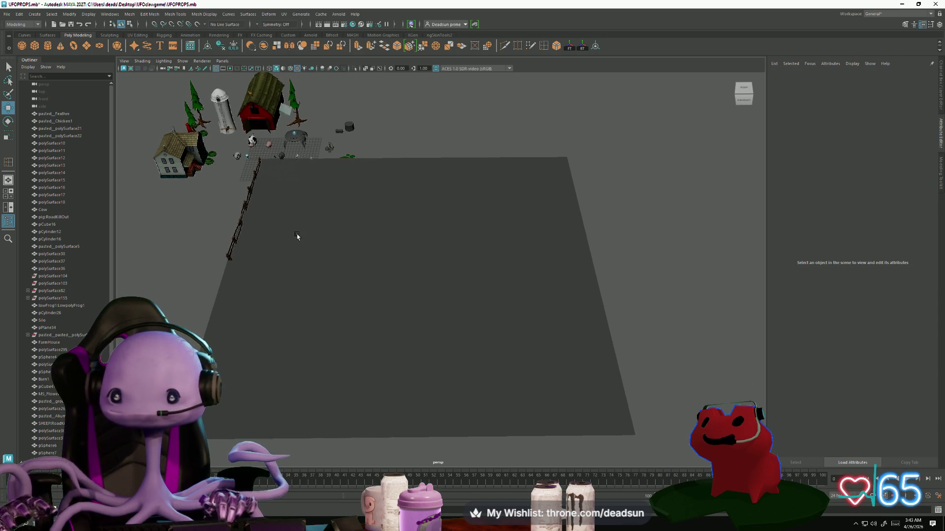
pyautogui.click(194, 174)
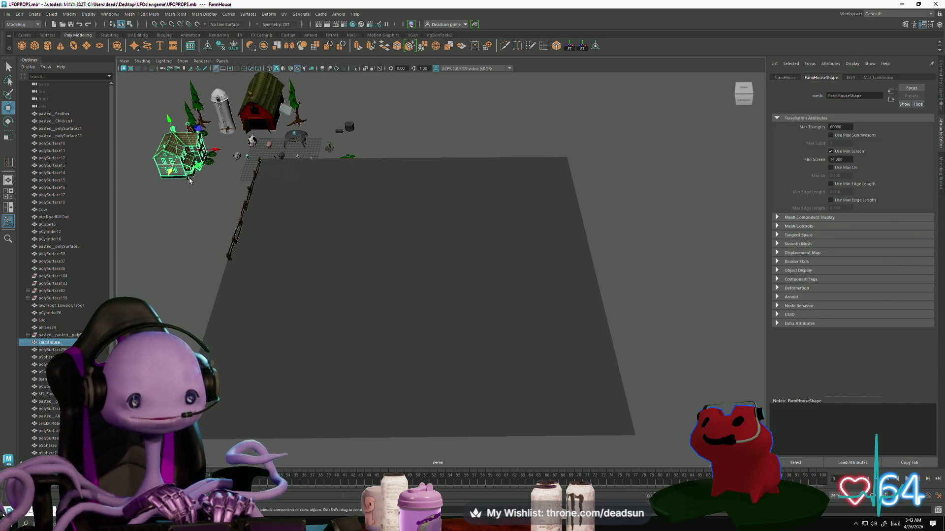
pyautogui.press('e')
pyautogui.moveTo(200, 171); pyautogui.dragTo(187, 188)
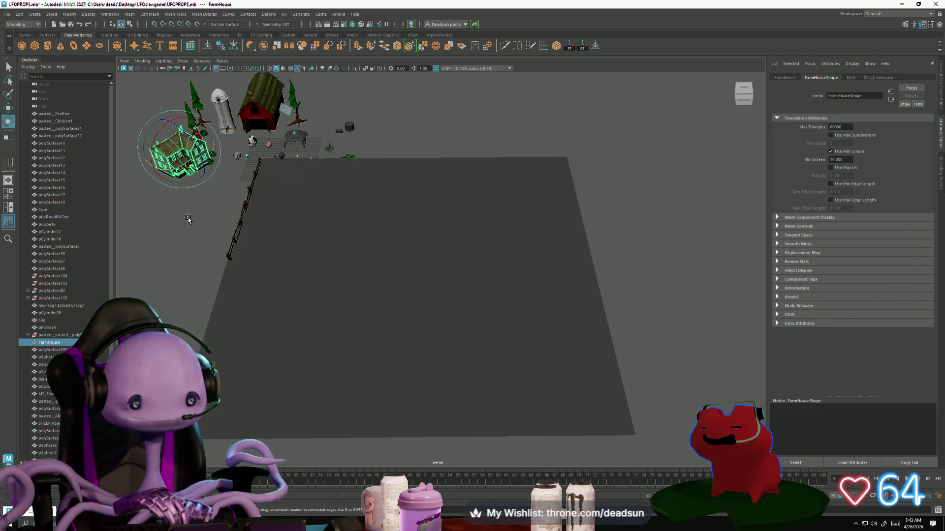
pyautogui.click(163, 263)
pyautogui.click(261, 113)
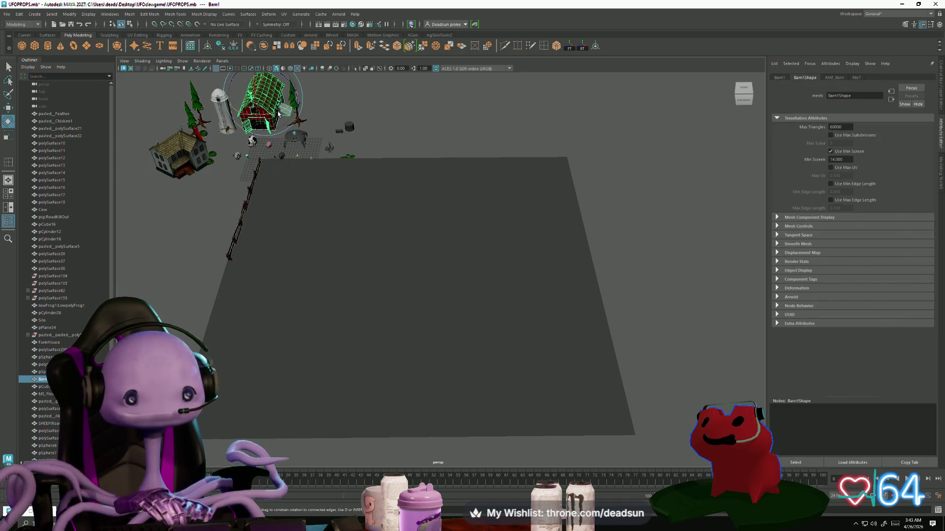
pyautogui.click(375, 133)
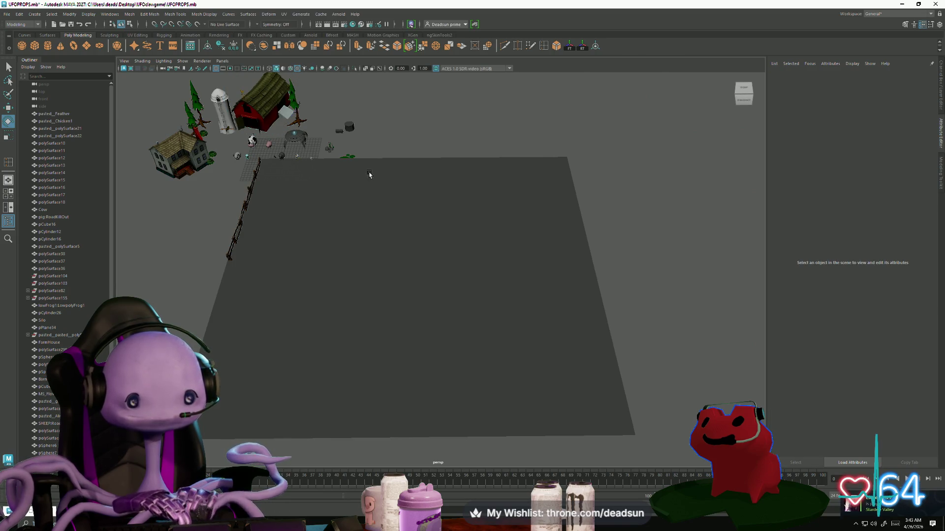
pyautogui.keyDown('alt'); pyautogui.moveTo(369, 175); pyautogui.dragTo(365, 205, button='middle'); pyautogui.keyUp('alt')
pyautogui.click(220, 134)
pyautogui.press('w')
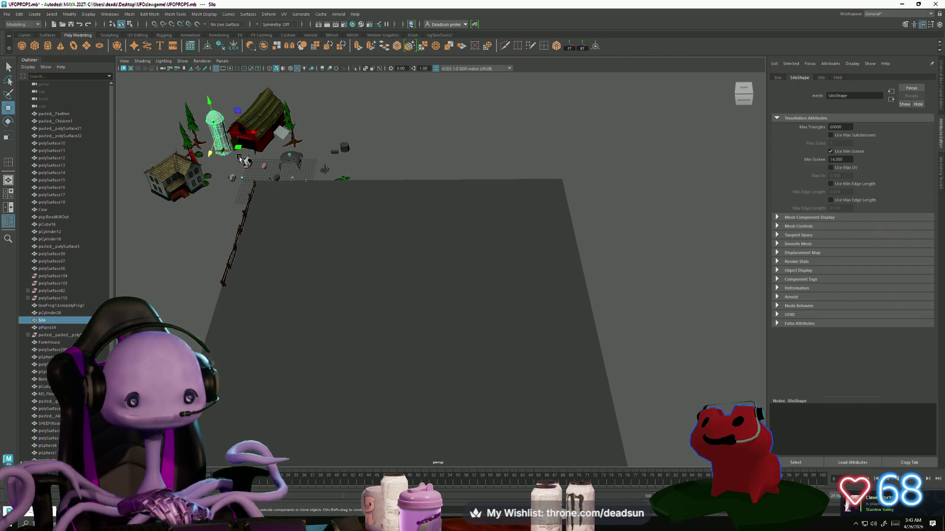
pyautogui.moveTo(251, 136); pyautogui.dragTo(245, 136)
pyautogui.moveTo(200, 157); pyautogui.dragTo(205, 144)
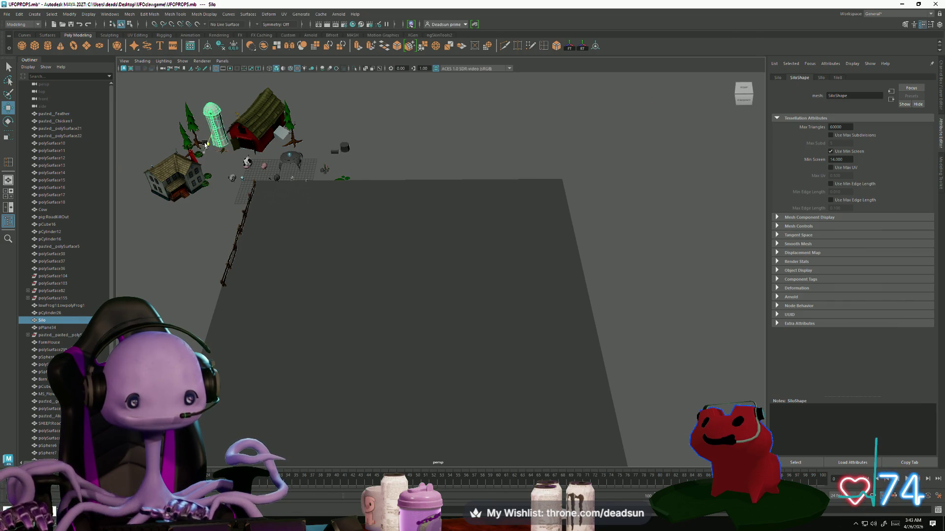
pyautogui.click(184, 234)
pyautogui.moveTo(196, 276)
pyautogui.keyDown('alt'); pyautogui.mouseDown(button='middle')
pyautogui.moveTo(192, 249)
pyautogui.moveTo(191, 281)
pyautogui.mouseUp(button='middle'); pyautogui.keyUp('alt')
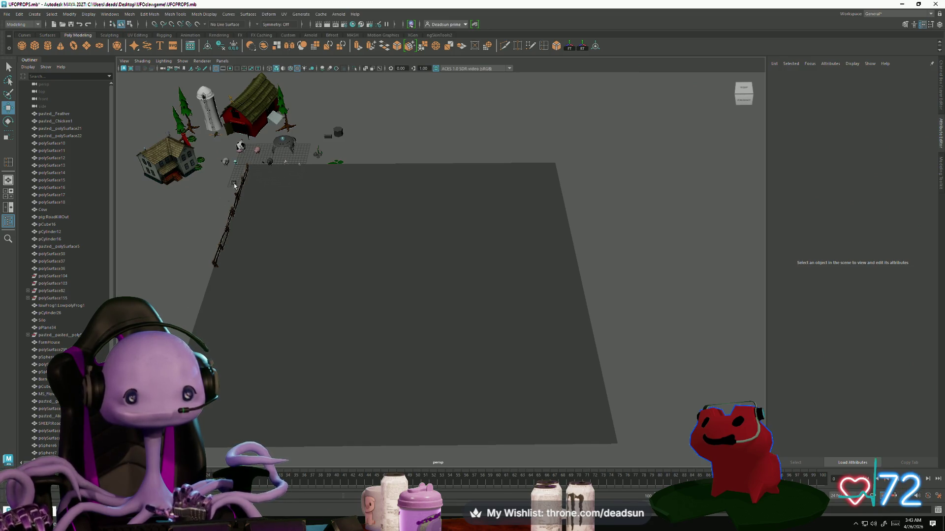
pyautogui.click(280, 93)
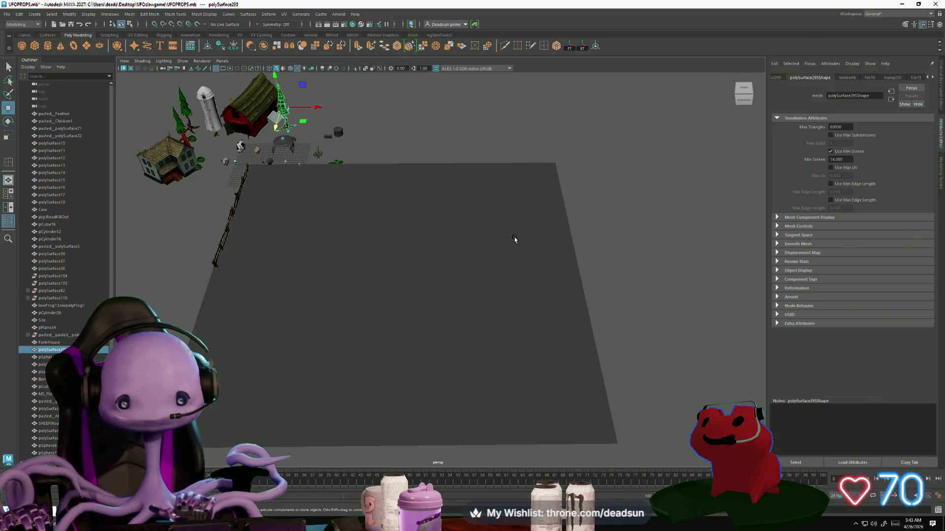
pyautogui.moveTo(515, 238)
pyautogui.keyDown('alt'); pyautogui.mouseDown(button='middle')
pyautogui.moveTo(559, 232)
pyautogui.moveTo(550, 235)
pyautogui.mouseUp(button='middle'); pyautogui.keyUp('alt')
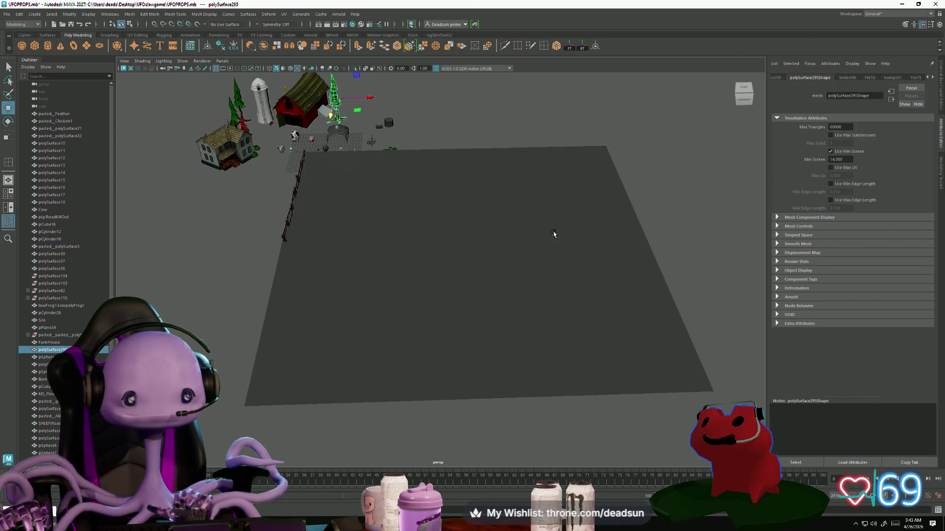
pyautogui.click(465, 123)
pyautogui.moveTo(465, 123)
pyautogui.keyDown('alt'); pyautogui.mouseDown()
pyautogui.moveTo(500, 175)
pyautogui.moveTo(480, 167)
pyautogui.moveTo(501, 155)
pyautogui.mouseUp(); pyautogui.keyUp('alt')
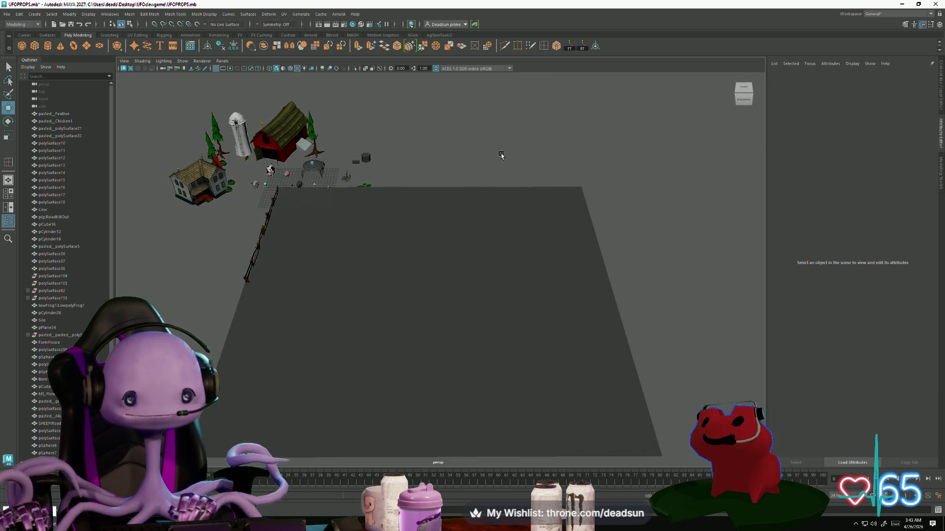
# Step: Select the barn, farmhouse and sheep in turn and orbit around the farm to inspect them
pyautogui.click(265, 205)
pyautogui.click(207, 182)
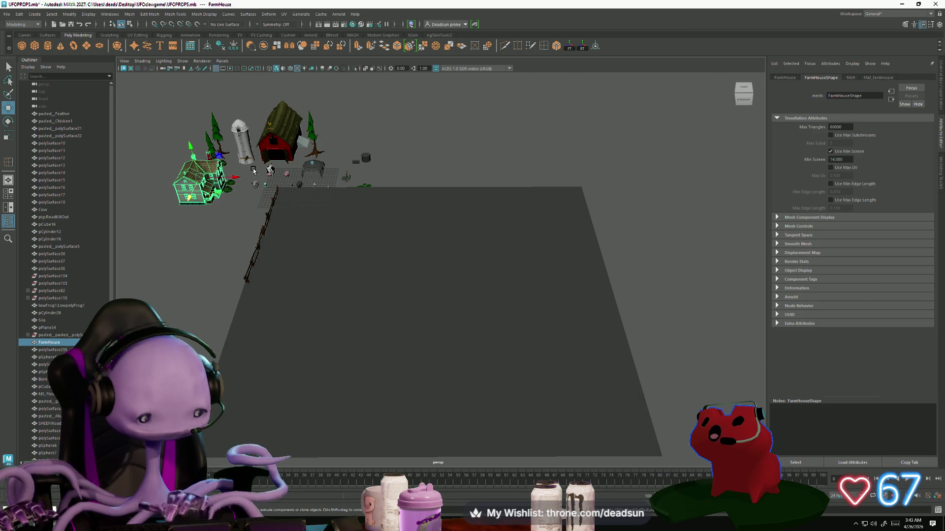
pyautogui.press('f')
pyautogui.moveTo(372, 202)
pyautogui.keyDown('alt'); pyautogui.mouseDown()
pyautogui.moveTo(334, 226)
pyautogui.moveTo(344, 251)
pyautogui.moveTo(397, 254)
pyautogui.moveTo(397, 232)
pyautogui.moveTo(443, 276)
pyautogui.mouseUp(); pyautogui.keyUp('alt')
pyautogui.scroll(-5, 302, 247)
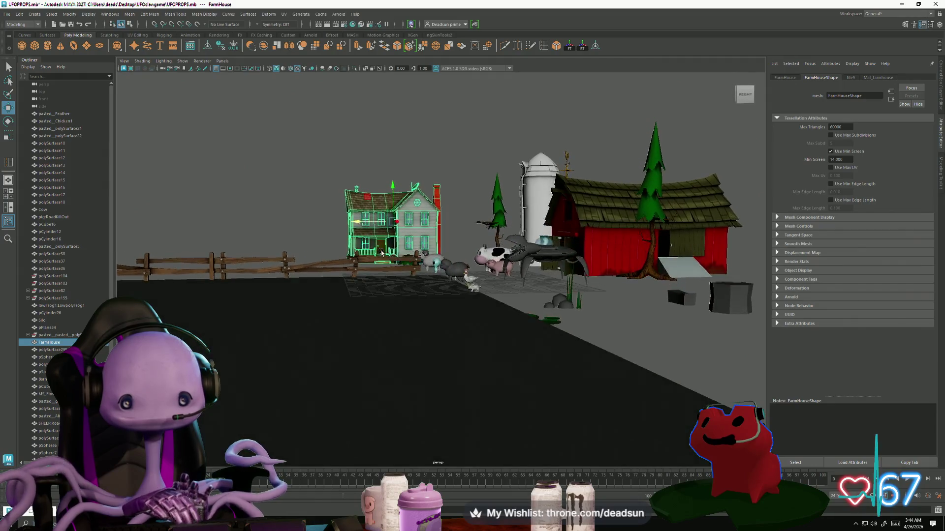
pyautogui.scroll(3, 463, 294)
pyautogui.scroll(8, 463, 294)
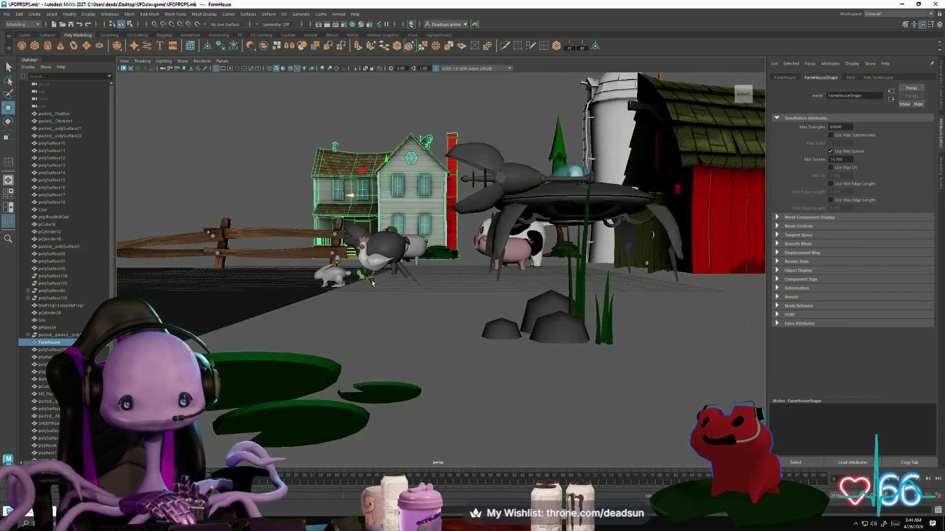
pyautogui.moveTo(374, 283)
pyautogui.keyDown('alt'); pyautogui.mouseDown()
pyautogui.moveTo(323, 294)
pyautogui.moveTo(312, 274)
pyautogui.moveTo(344, 275)
pyautogui.mouseUp(); pyautogui.keyUp('alt')
pyautogui.scroll(8, 323, 294)
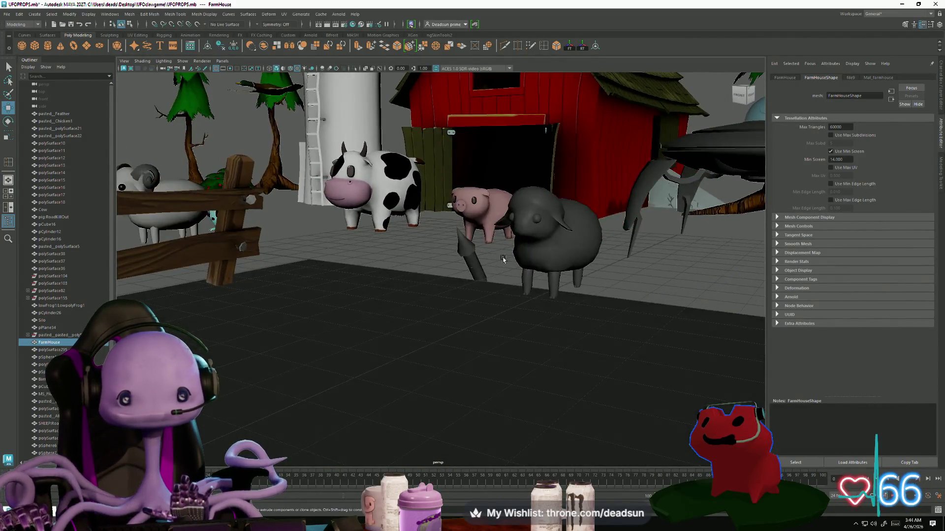
pyautogui.click(510, 249)
pyautogui.scroll(-5, 510, 249)
pyautogui.keyDown('alt'); pyautogui.moveTo(511, 249); pyautogui.dragTo(334, 272); pyautogui.keyUp('alt')
pyautogui.keyDown('alt'); pyautogui.moveTo(334, 272); pyautogui.dragTo(503, 292, button='right'); pyautogui.keyUp('alt')
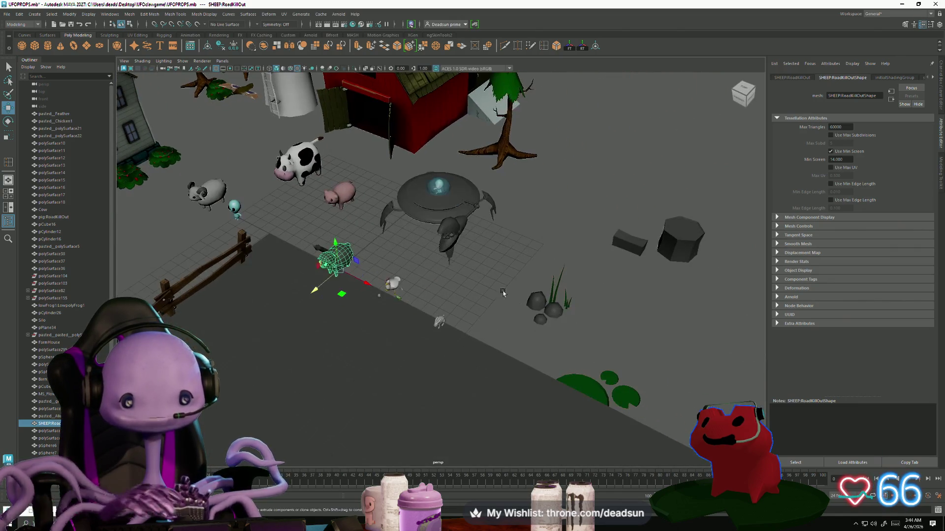
# Step: Move the three lily pads up beside the rocks and grass, then deselect them
pyautogui.moveTo(632, 391); pyautogui.dragTo(632, 393)
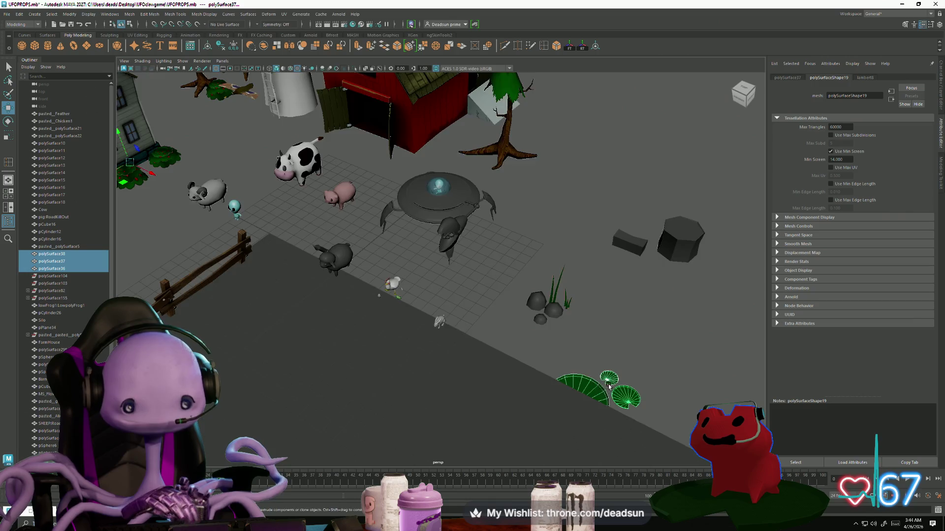
pyautogui.scroll(-3, 609, 387)
pyautogui.scroll(-2, 447, 331)
pyautogui.scroll(2, 276, 240)
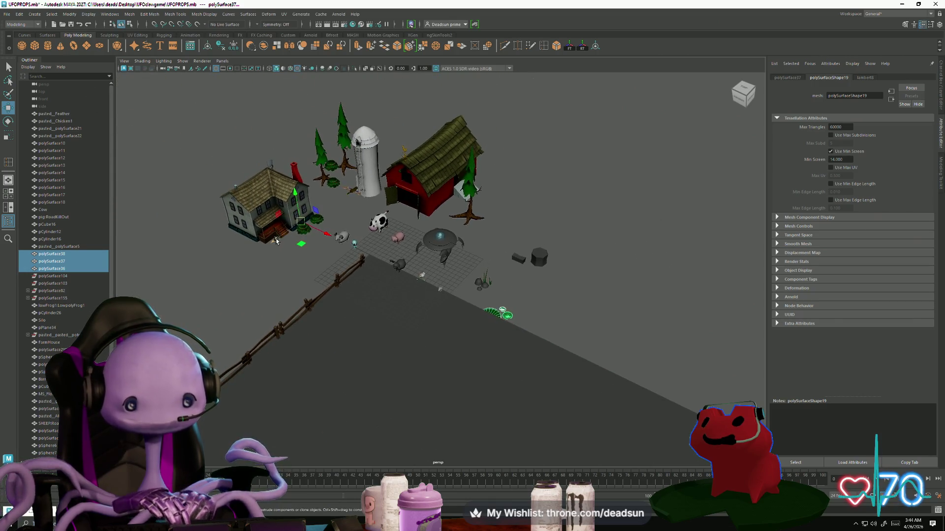
pyautogui.moveTo(276, 240); pyautogui.dragTo(299, 227, button='middle')
pyautogui.click(238, 271)
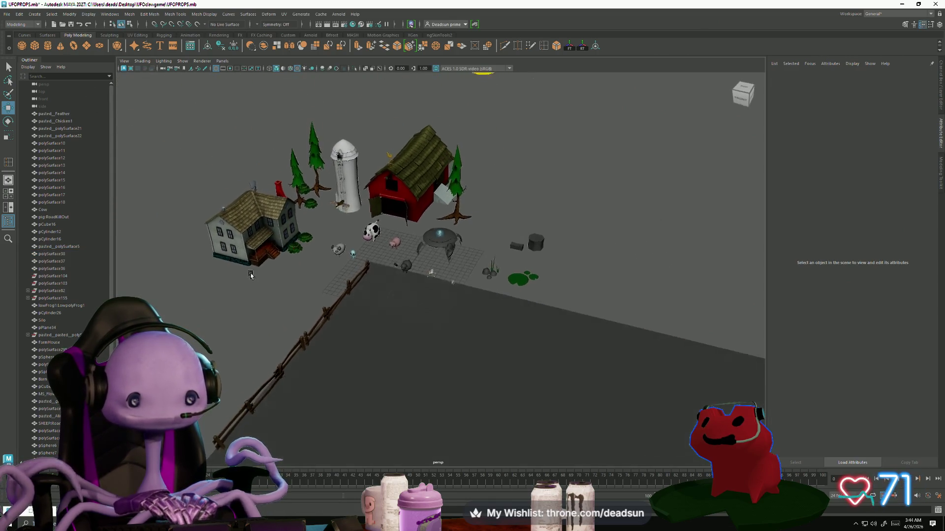
pyautogui.scroll(5, 344, 276)
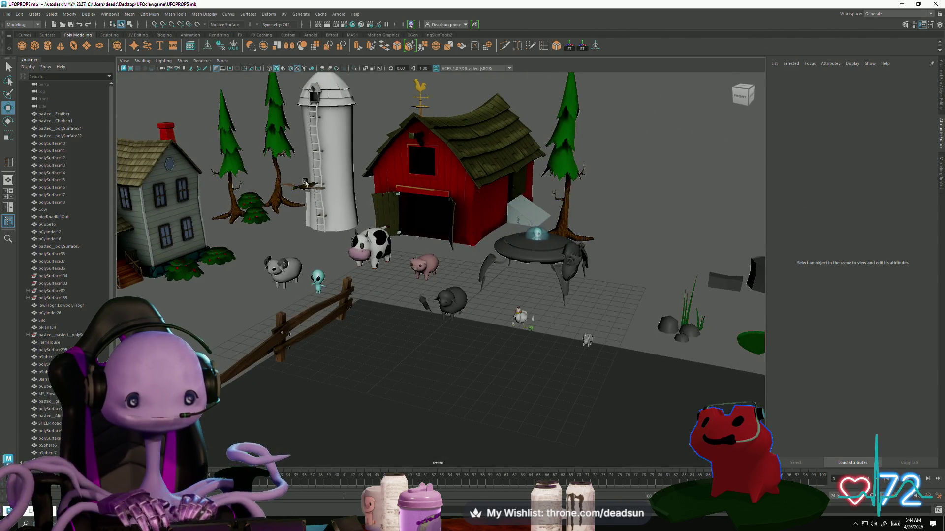
# Step: Frame the mallard duck beside the silo, orbit it from below and several angles, then switch to Photoshop
pyautogui.click(301, 188)
pyautogui.press('f')
pyautogui.click(378, 389)
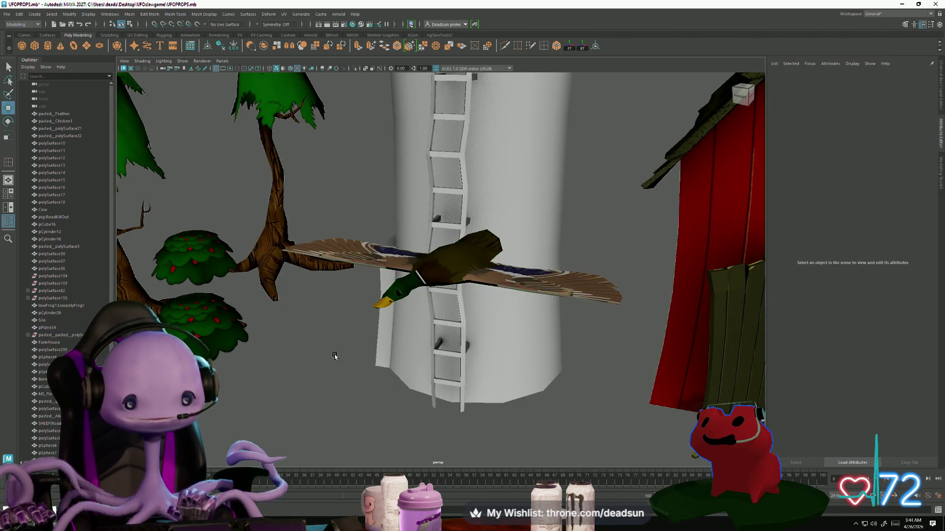
pyautogui.keyDown('alt'); pyautogui.moveTo(344, 374); pyautogui.dragTo(378, 389); pyautogui.keyUp('alt')
pyautogui.keyDown('alt'); pyautogui.moveTo(378, 390); pyautogui.dragTo(304, 367, button='right'); pyautogui.keyUp('alt')
pyautogui.moveTo(303, 367)
pyautogui.keyDown('alt'); pyautogui.mouseDown()
pyautogui.moveTo(256, 341)
pyautogui.moveTo(293, 363)
pyautogui.mouseUp(); pyautogui.keyUp('alt')
pyautogui.scroll(-10, 338, 379)
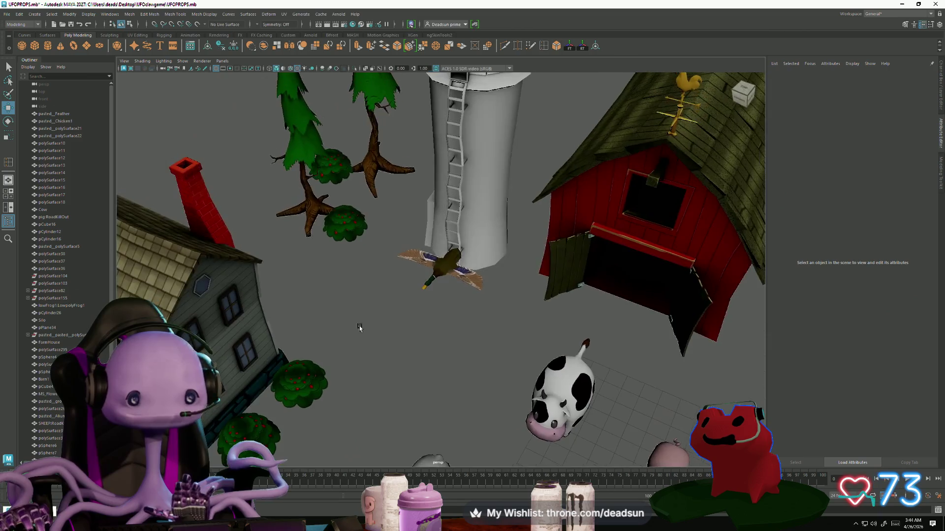
pyautogui.moveTo(359, 328)
pyautogui.keyDown('alt'); pyautogui.mouseDown()
pyautogui.moveTo(385, 327)
pyautogui.moveTo(418, 351)
pyautogui.moveTo(444, 309)
pyautogui.mouseUp(); pyautogui.keyUp('alt')
pyautogui.scroll(10, 445, 309)
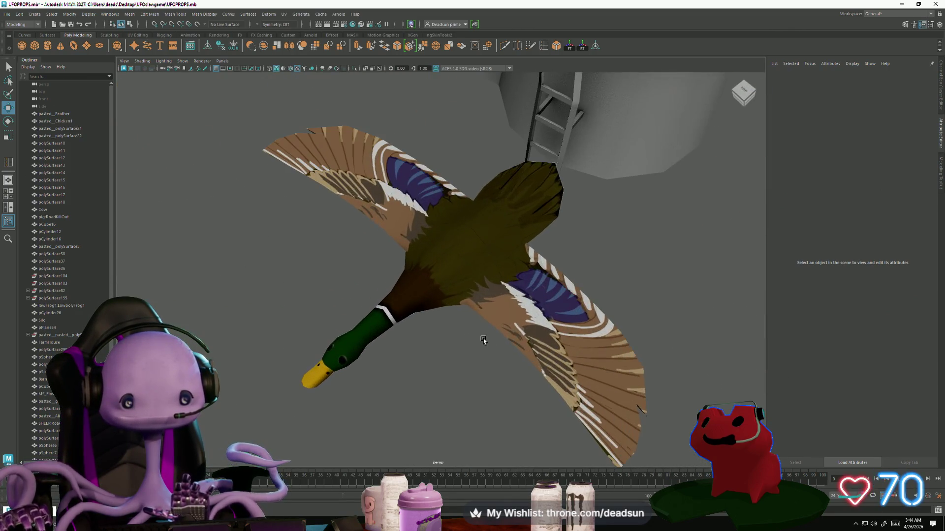
pyautogui.scroll(-6, 482, 340)
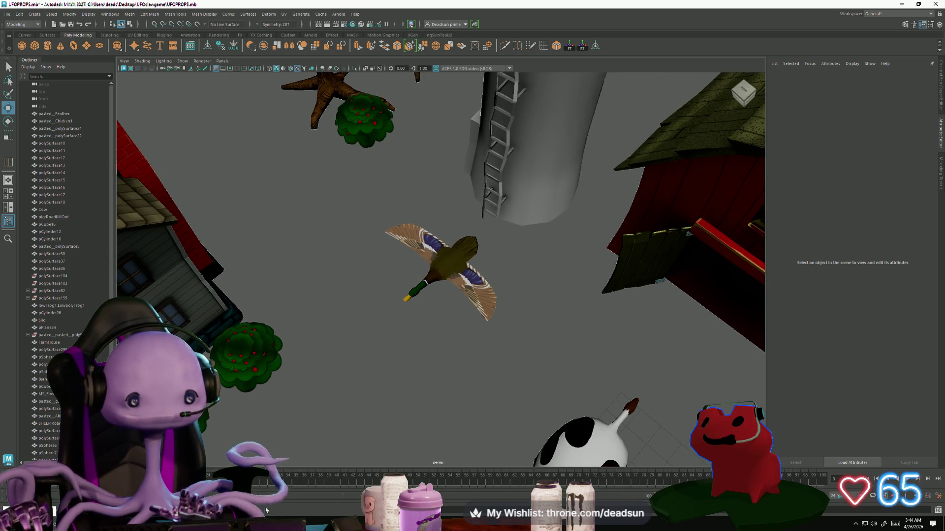
pyautogui.hotkey('alt', 'Tab')
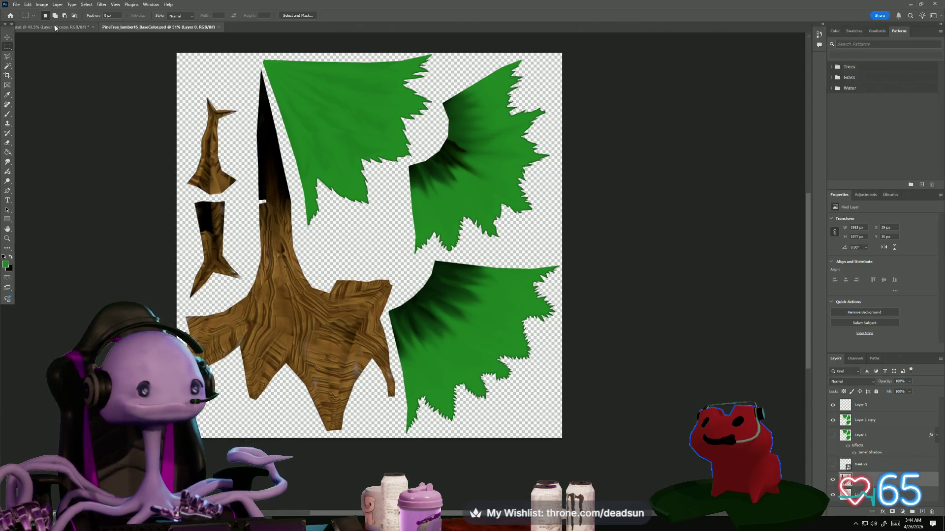
# Step: Open the duck texture and compare Layer 10 copy and Layer 12 copy by toggling their visibility
pyautogui.click(55, 27)
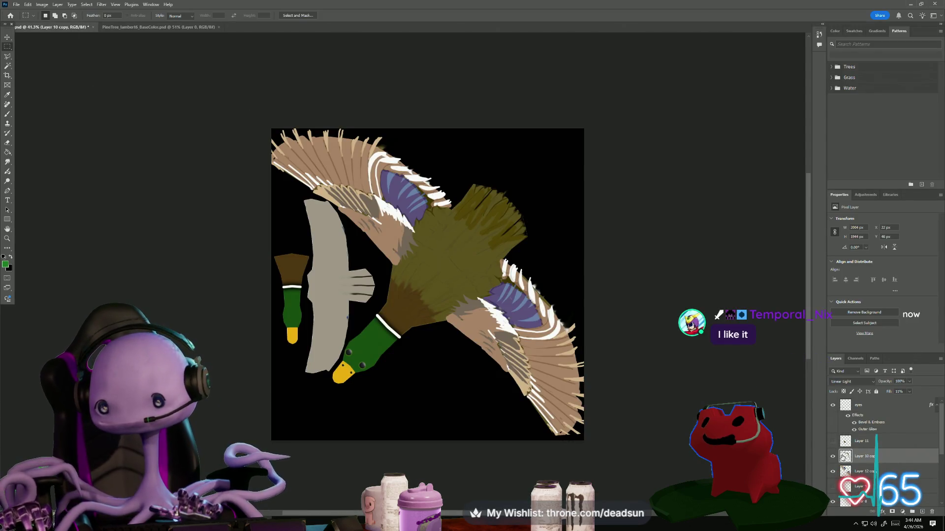
pyautogui.click(832, 458)
pyautogui.click(832, 457)
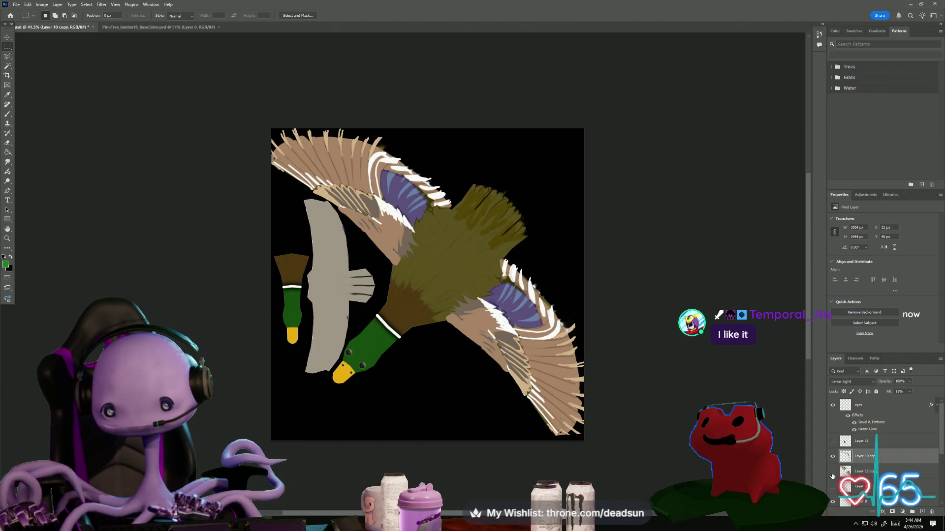
pyautogui.click(832, 476)
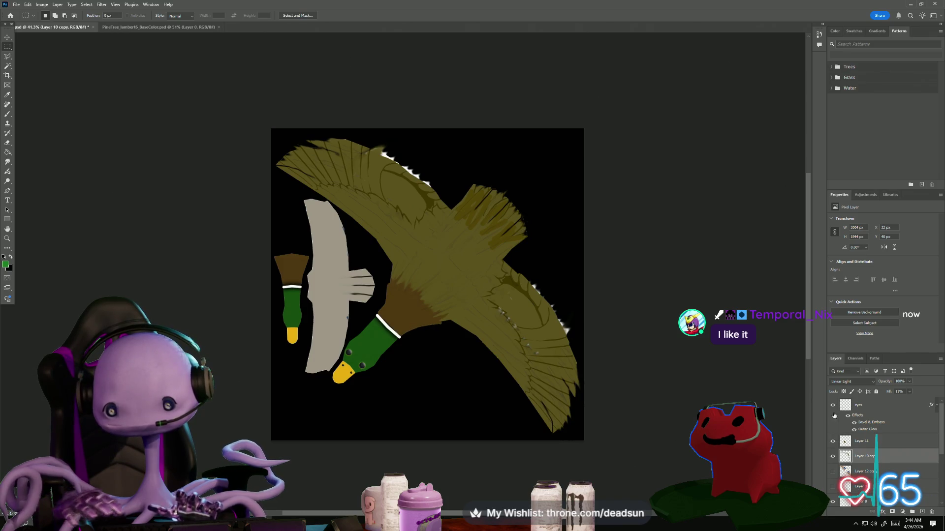
pyautogui.click(834, 473)
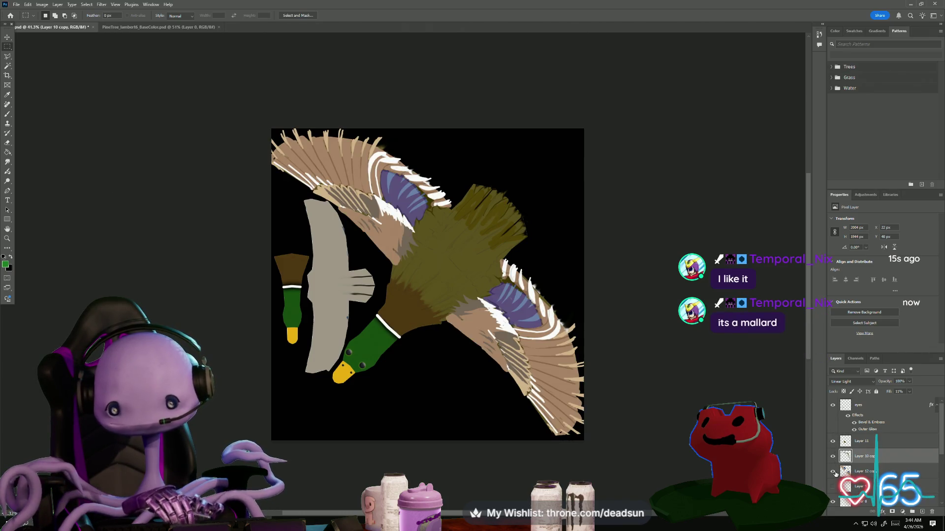
pyautogui.click(834, 472)
pyautogui.click(833, 472)
pyautogui.click(833, 472)
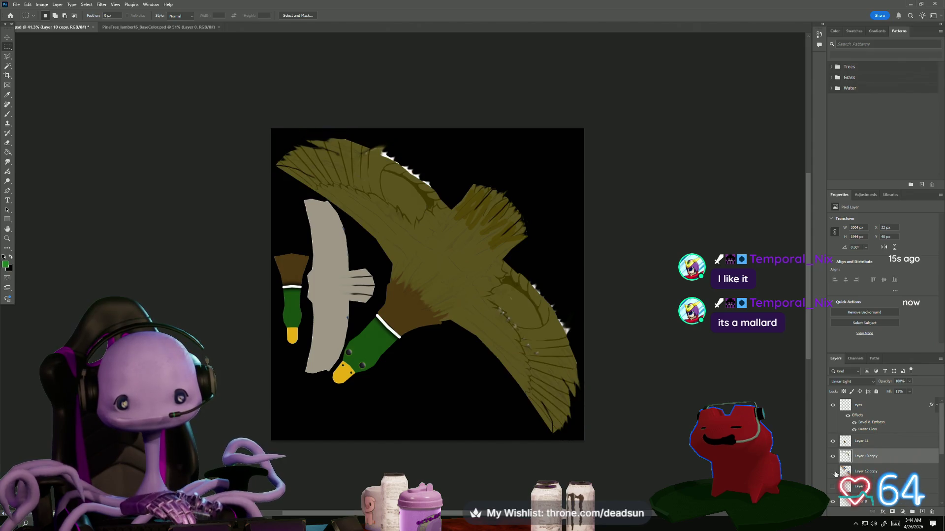
pyautogui.click(834, 473)
pyautogui.scroll(-3, 839, 473)
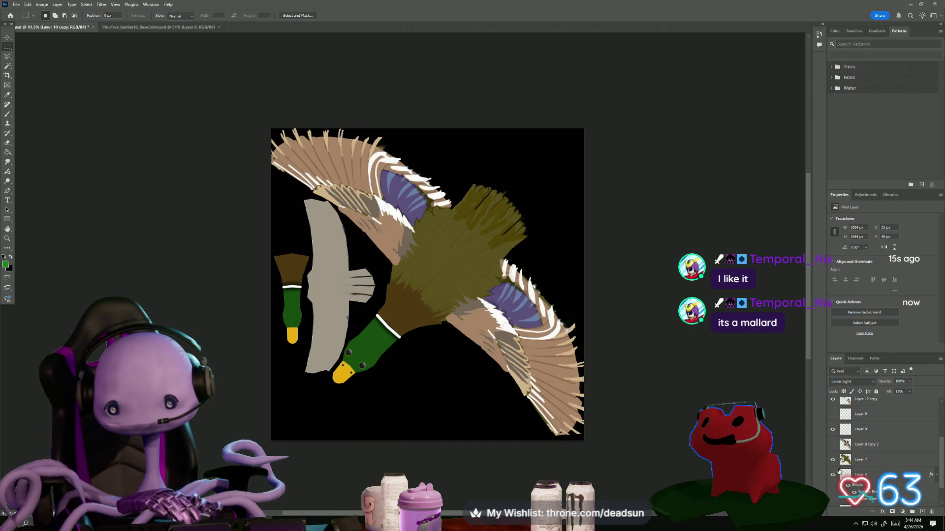
# Step: Check Layer 8 copy 2 by toggling it, then delete that layer
pyautogui.click(833, 445)
pyautogui.click(833, 445)
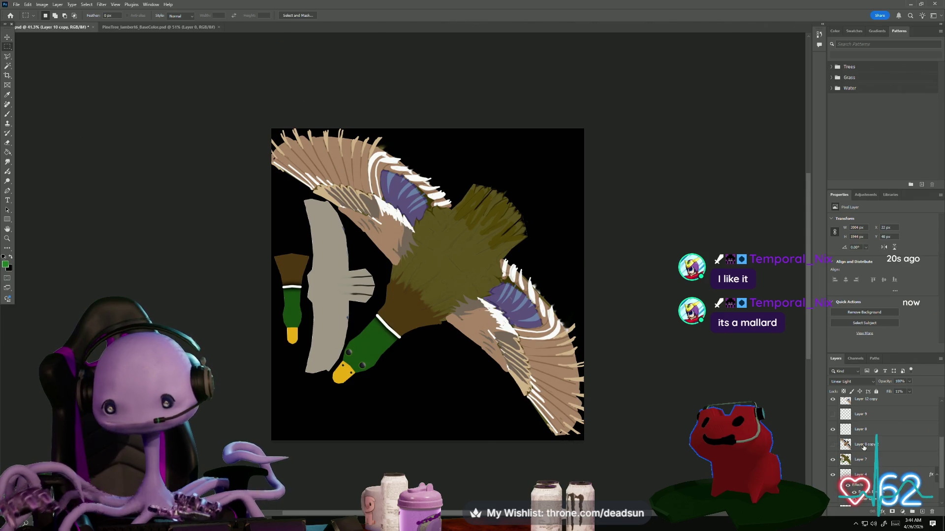
pyautogui.click(864, 446)
pyautogui.press('Delete')
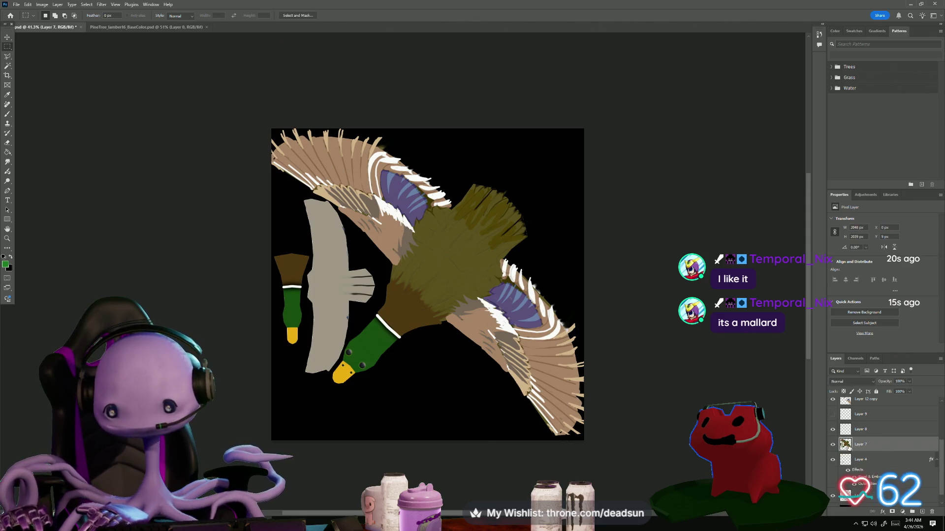
# Step: Recheck Layer 7 and Layer 10 copy visibility, then select Layer 10 copy to adjust its fill
pyautogui.click(833, 446)
pyautogui.click(833, 446)
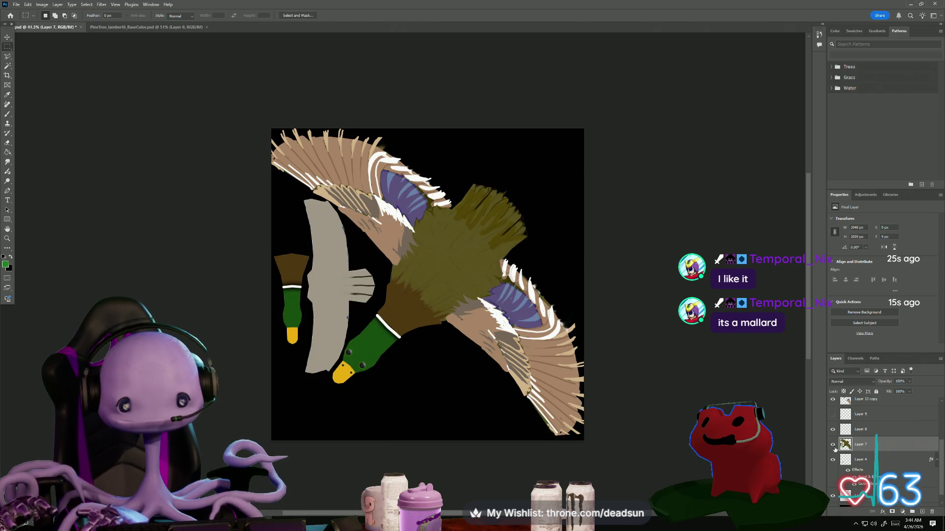
pyautogui.scroll(3, 845, 443)
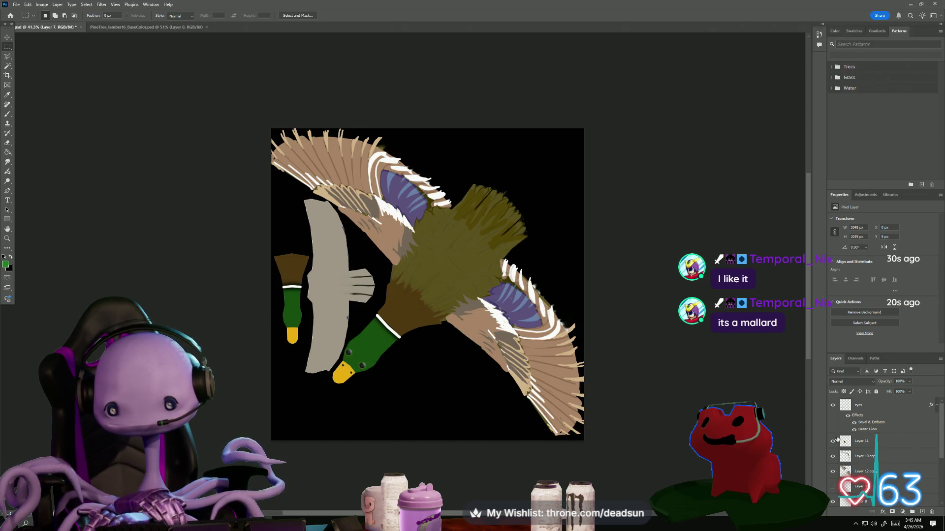
pyautogui.click(831, 458)
pyautogui.click(832, 458)
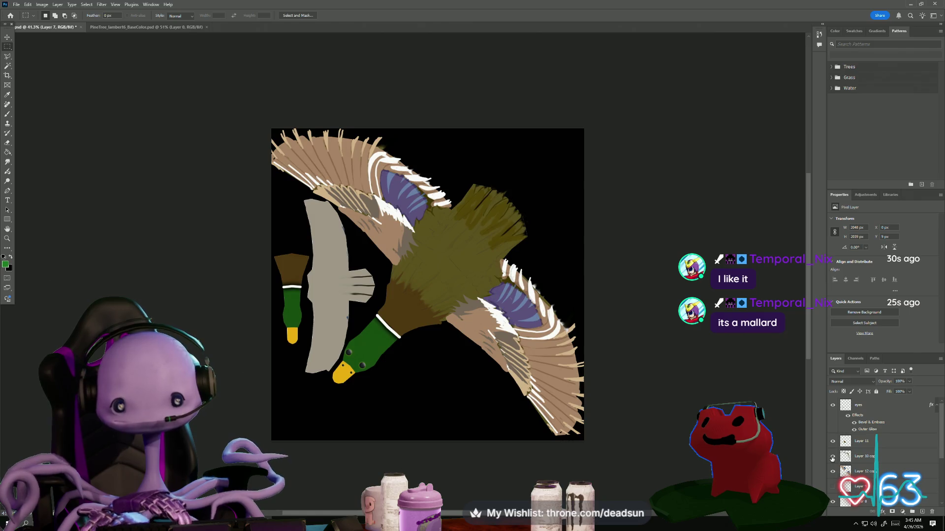
pyautogui.click(871, 454)
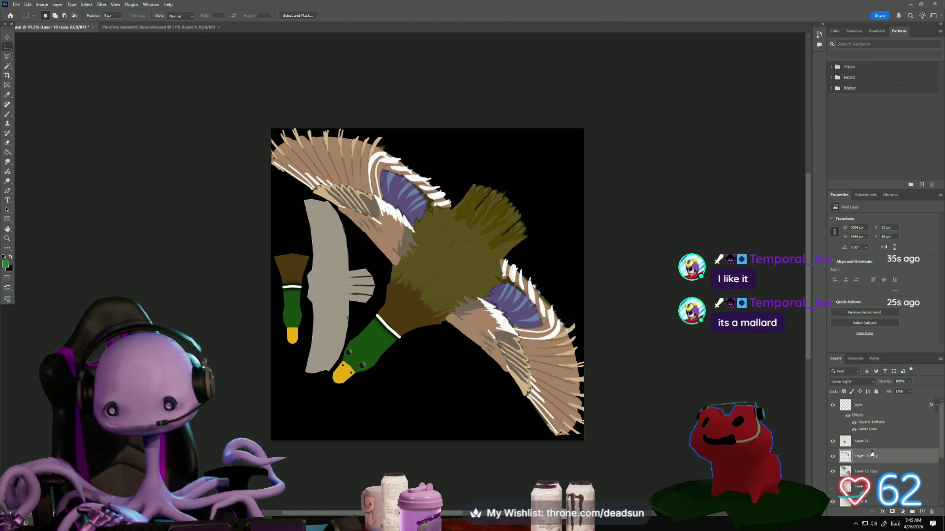
pyautogui.click(909, 393)
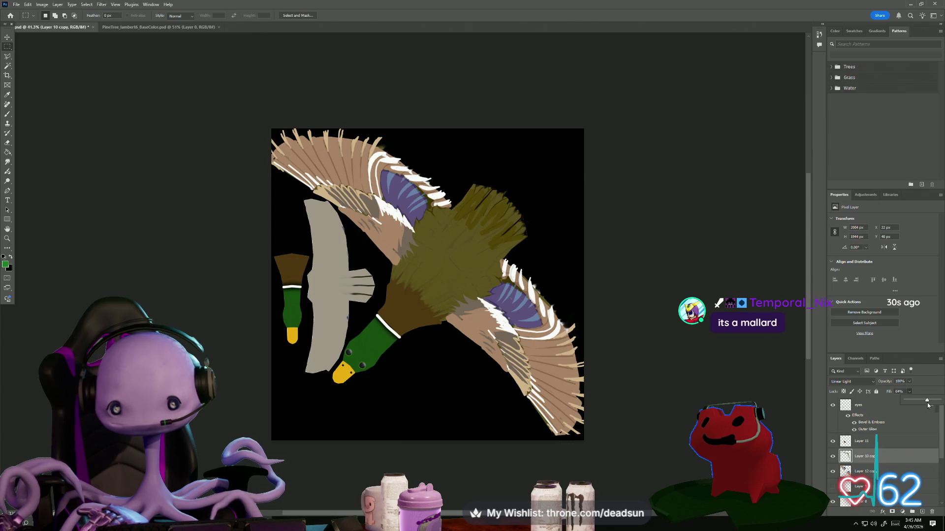
# Step: Set Layer 10 copy's fill to 65% and lower Layer 12 copy's fill to 10%
pyautogui.moveTo(928, 406); pyautogui.dragTo(929, 405)
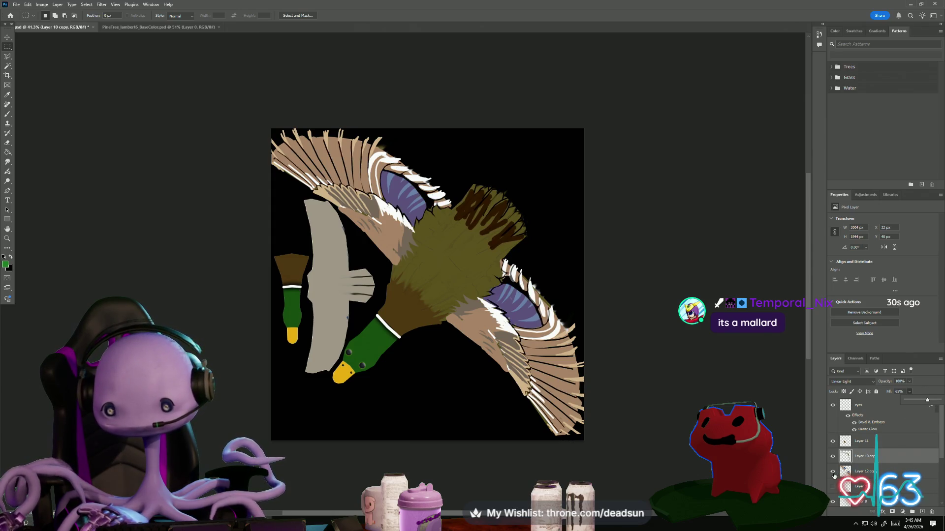
pyautogui.click(872, 469)
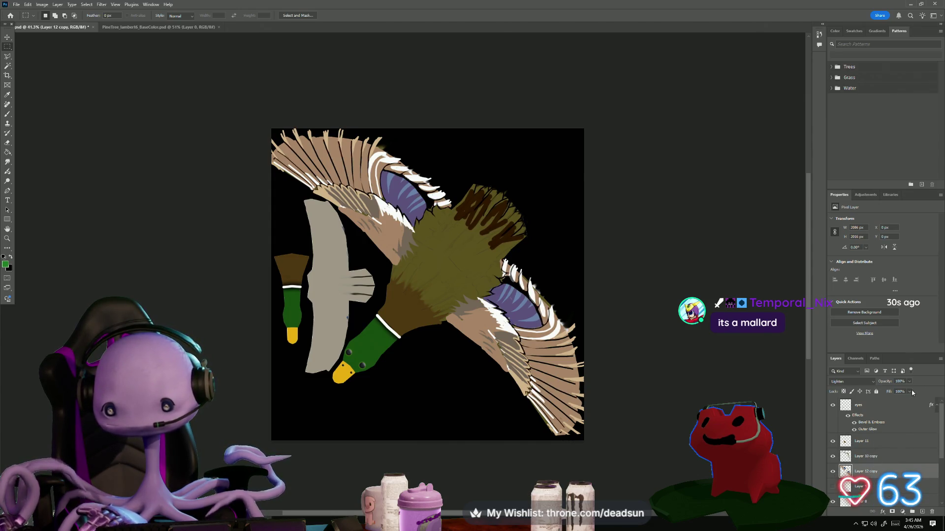
pyautogui.moveTo(898, 403)
pyautogui.mouseDown()
pyautogui.moveTo(879, 403)
pyautogui.moveTo(886, 402)
pyautogui.mouseUp()
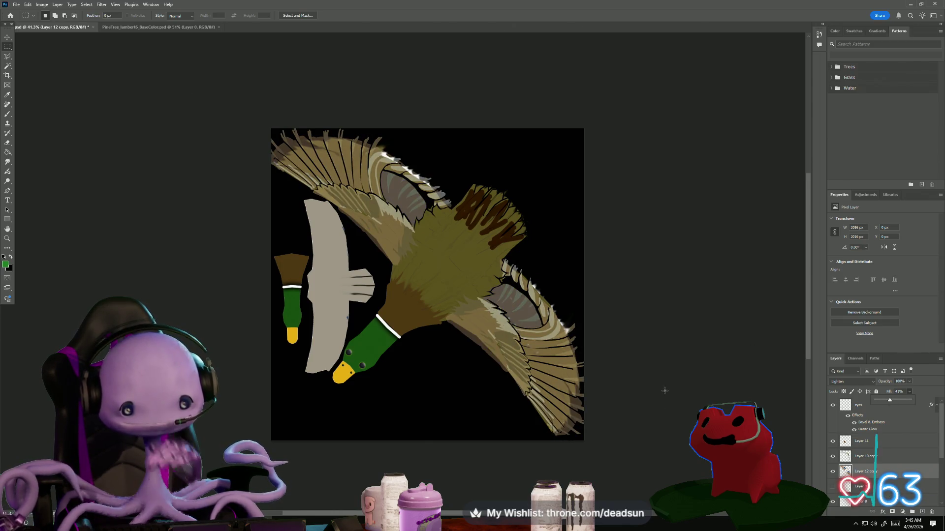
# Step: Restore the wing feather layer Layer 12 copy to 100% fill
pyautogui.scroll(-2, 667, 395)
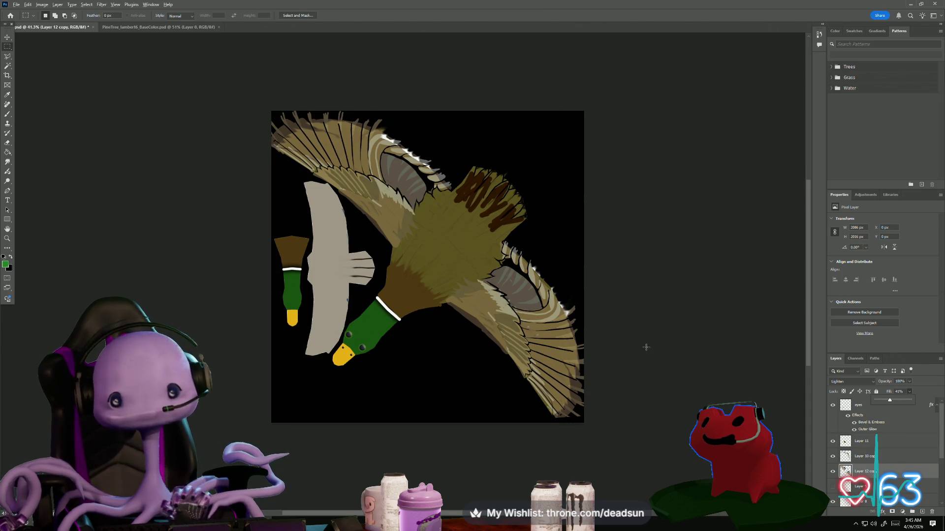
pyautogui.keyDown('alt'); pyautogui.scroll(-3, 646, 348); pyautogui.keyUp('alt')
pyautogui.keyDown('alt'); pyautogui.scroll(1, 643, 354); pyautogui.keyUp('alt')
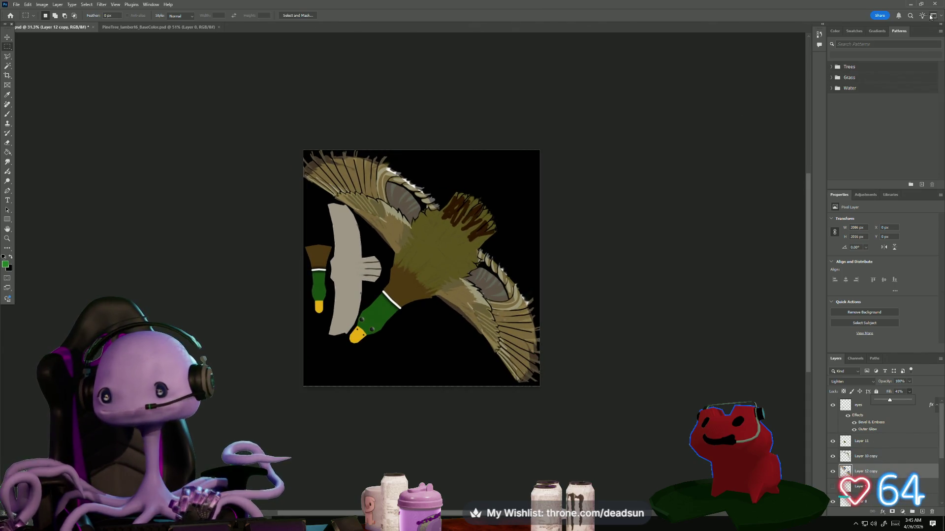
pyautogui.click(73, 37)
pyautogui.hotkey('shift', '0')
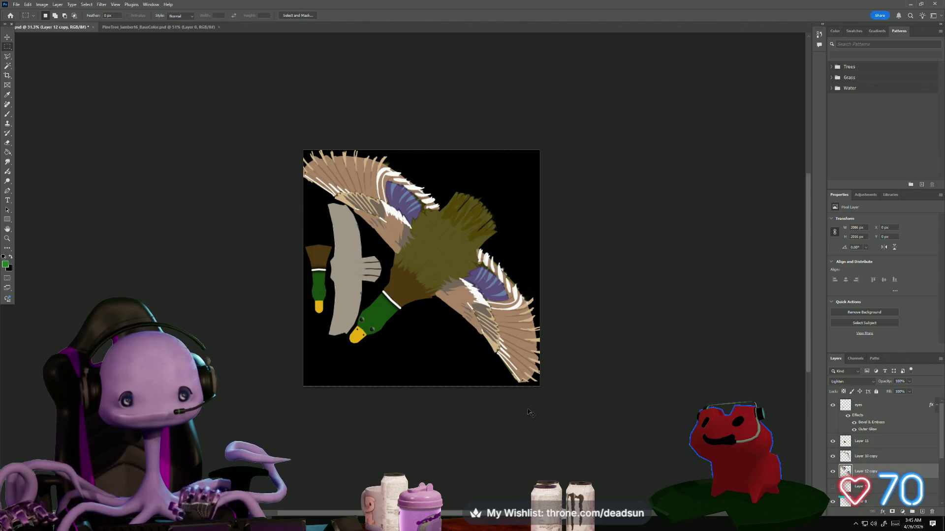
pyautogui.click(15, 5)
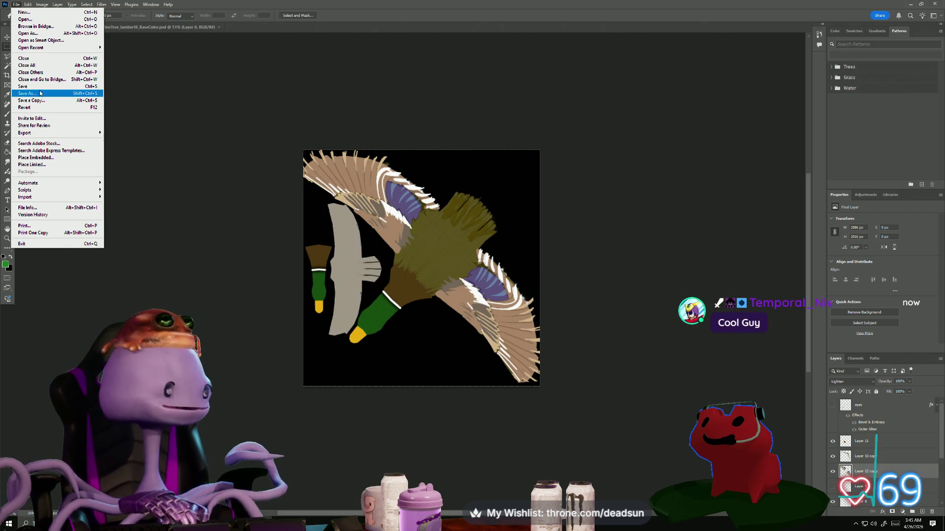
# Step: Save the edited texture over duck.psd, accepting the replace and format options, and return to Maya
pyautogui.click(40, 93)
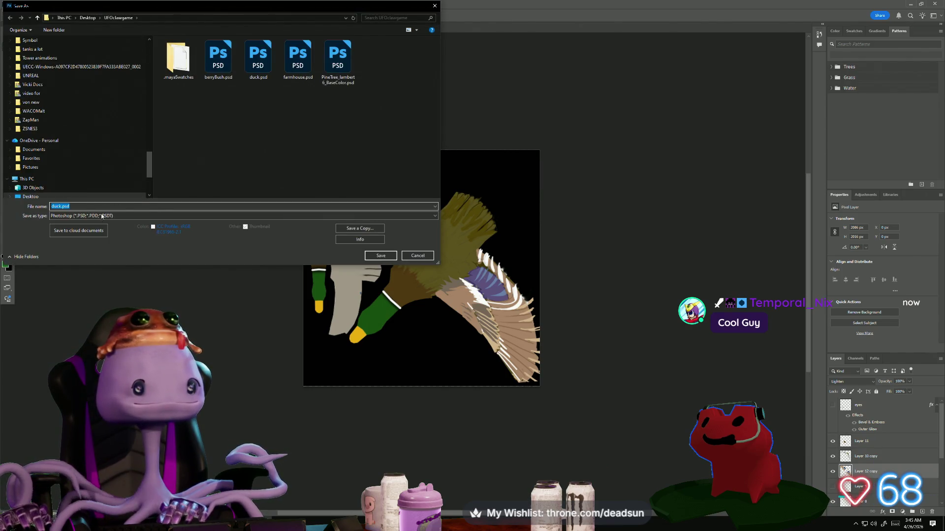
pyautogui.click(381, 255)
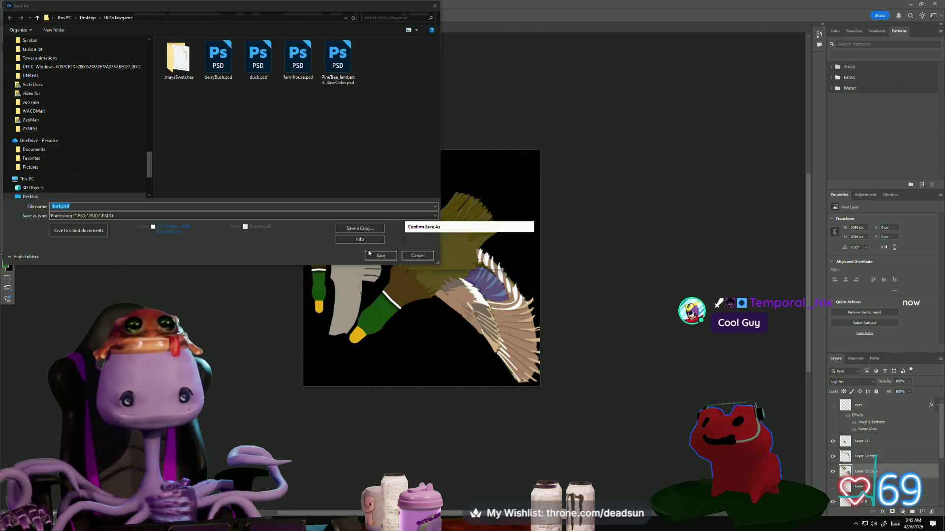
pyautogui.click(490, 266)
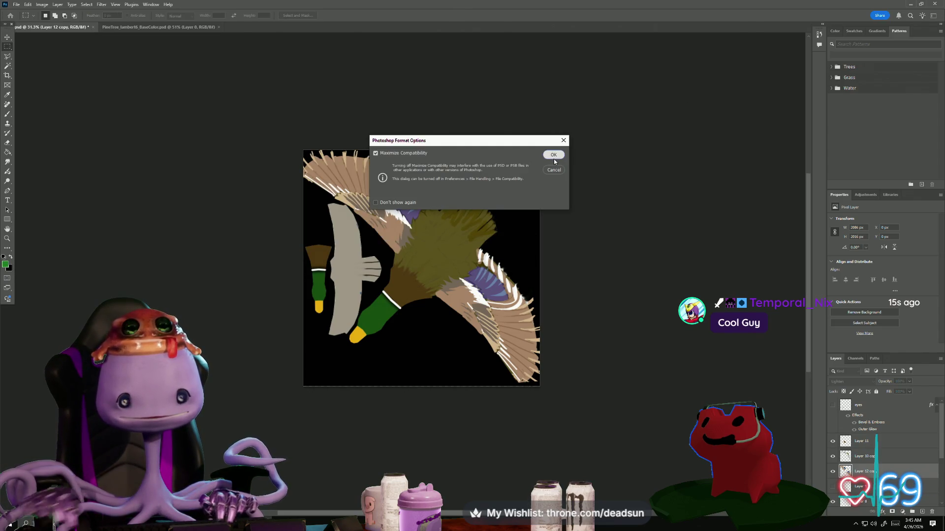
pyautogui.click(553, 156)
pyautogui.click(910, 4)
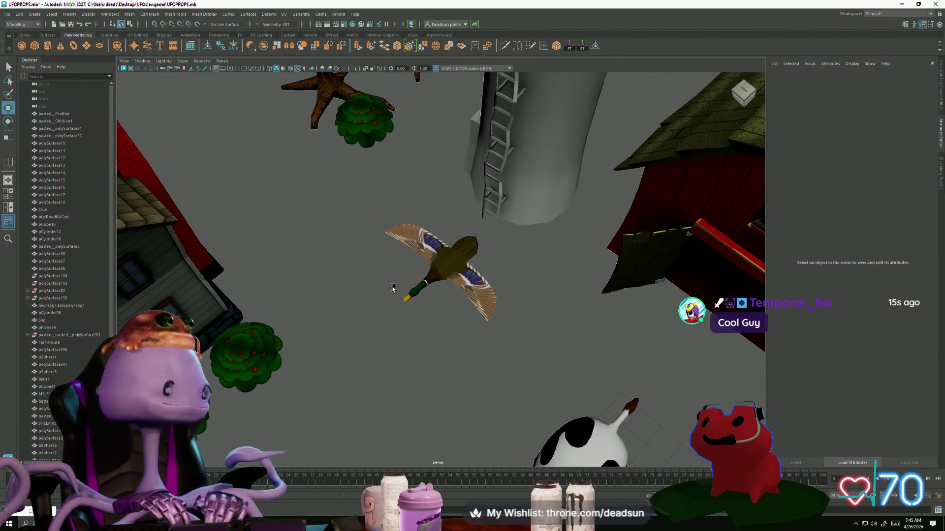
pyautogui.moveTo(479, 272)
pyautogui.keyDown('alt'); pyautogui.mouseDown()
pyautogui.moveTo(392, 286)
pyautogui.moveTo(441, 319)
pyautogui.moveTo(423, 313)
pyautogui.moveTo(514, 308)
pyautogui.moveTo(465, 328)
pyautogui.moveTo(384, 266)
pyautogui.mouseUp(); pyautogui.keyUp('alt')
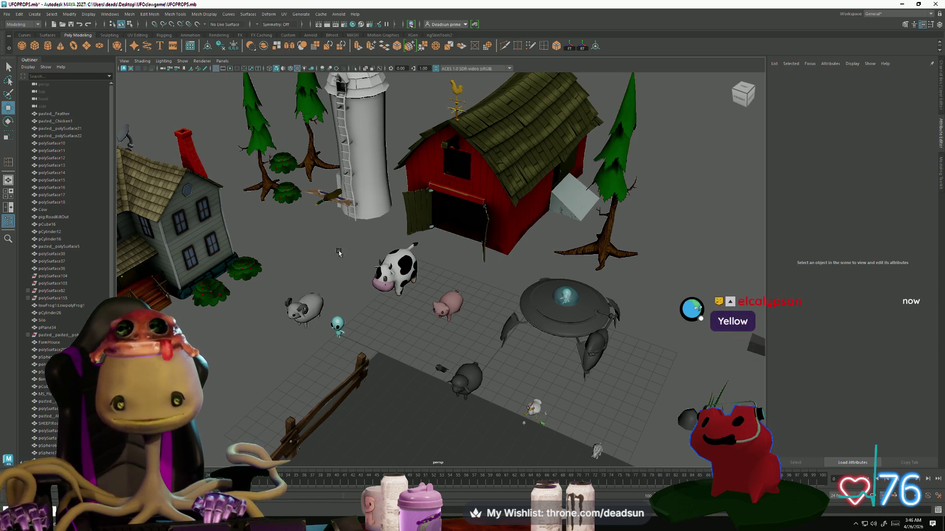
pyautogui.scroll(2, 445, 282)
pyautogui.keyDown('alt'); pyautogui.moveTo(572, 320); pyautogui.dragTo(471, 274, button='middle'); pyautogui.keyUp('alt')
pyautogui.click(470, 276)
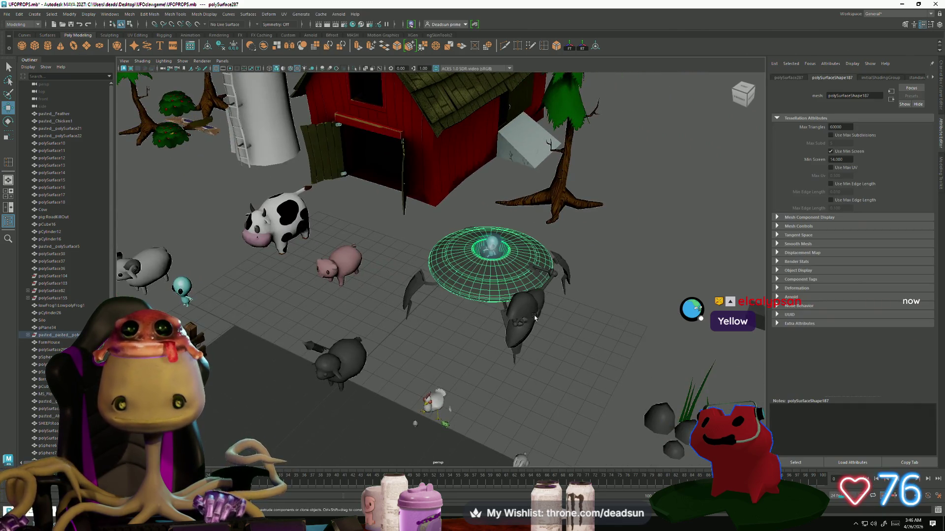
pyautogui.scroll(-3, 421, 321)
pyautogui.scroll(-6, 420, 319)
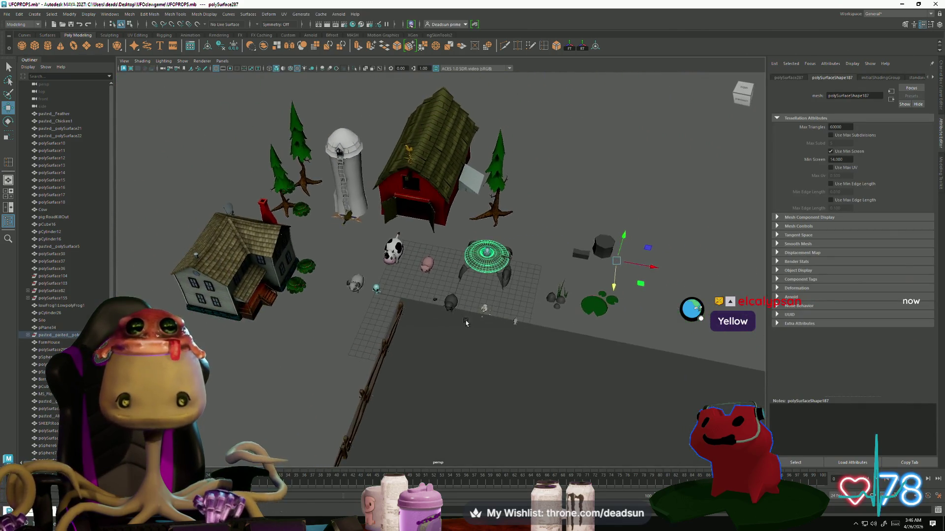
pyautogui.keyDown('alt'); pyautogui.moveTo(417, 317); pyautogui.dragTo(406, 330, button='middle'); pyautogui.keyUp('alt')
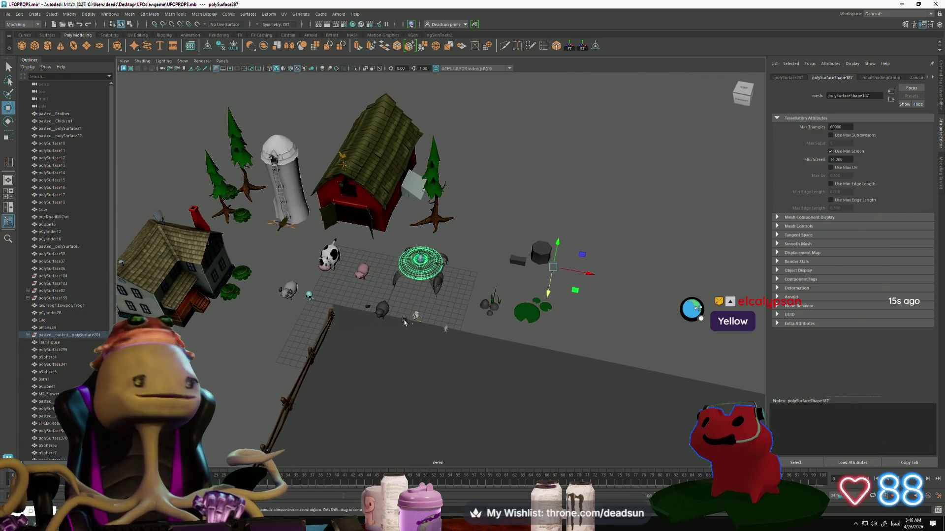
pyautogui.scroll(5, 423, 289)
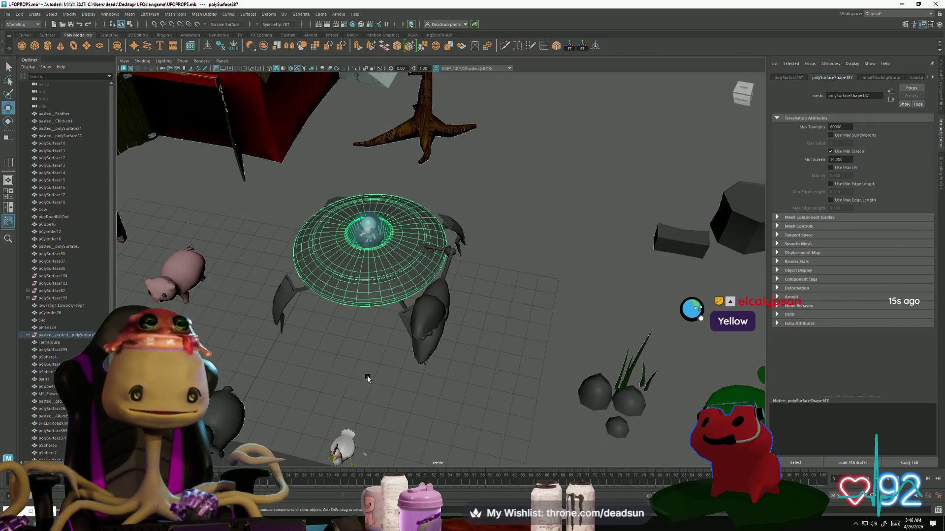
pyautogui.click(366, 376)
pyautogui.scroll(8, 365, 376)
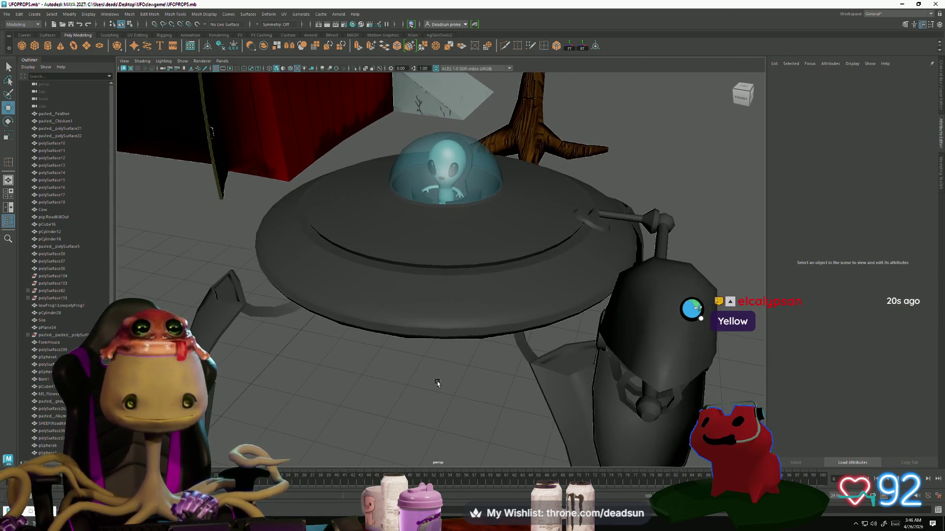
pyautogui.scroll(8, 438, 379)
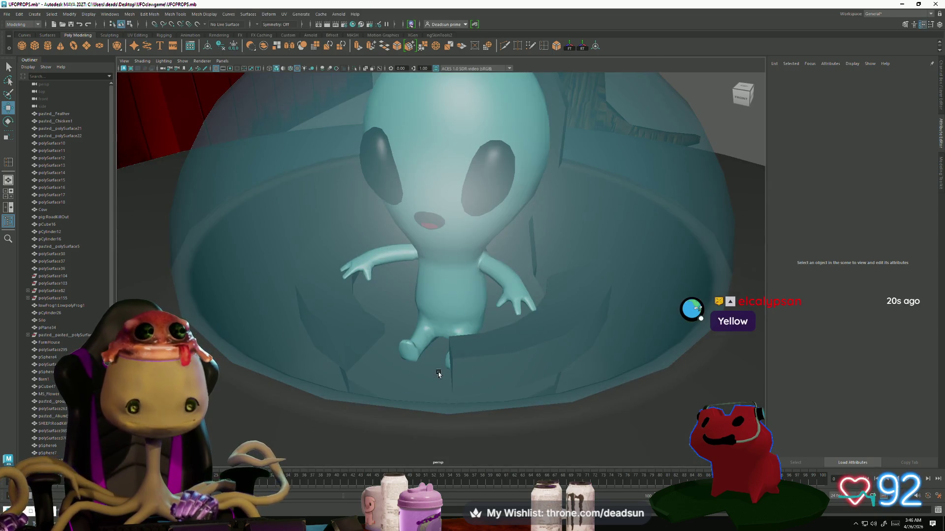
pyautogui.scroll(-5, 439, 375)
pyautogui.moveTo(447, 391)
pyautogui.keyDown('alt'); pyautogui.mouseDown()
pyautogui.moveTo(532, 393)
pyautogui.moveTo(432, 371)
pyautogui.mouseUp(); pyautogui.keyUp('alt')
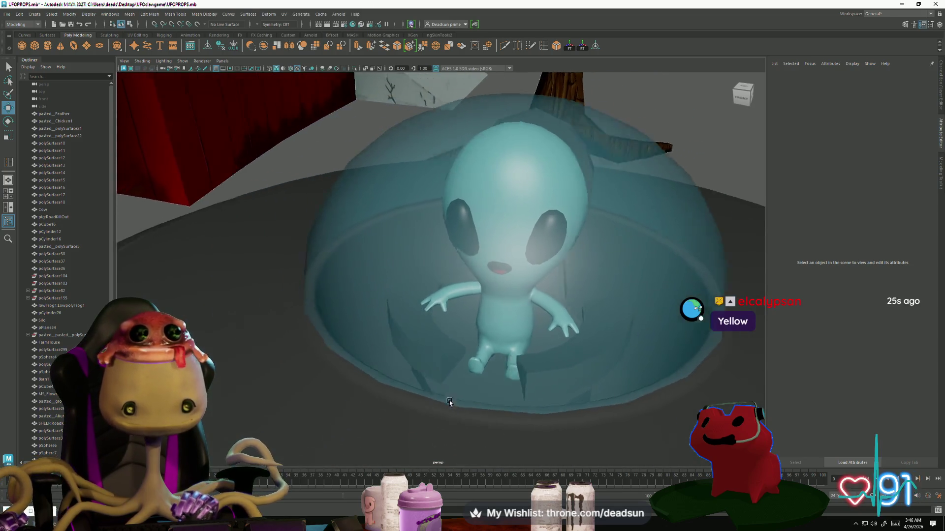
pyautogui.scroll(8, 438, 369)
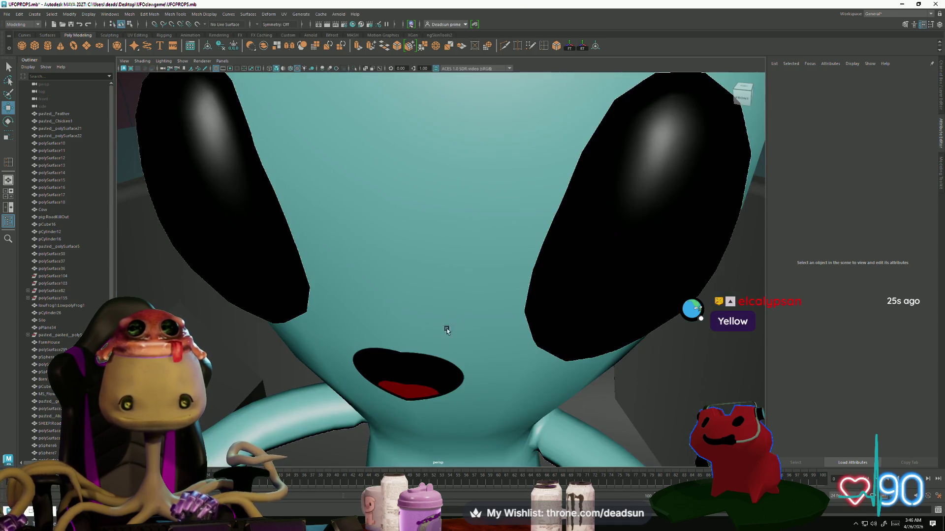
pyautogui.click(461, 344)
pyautogui.scroll(-10, 433, 343)
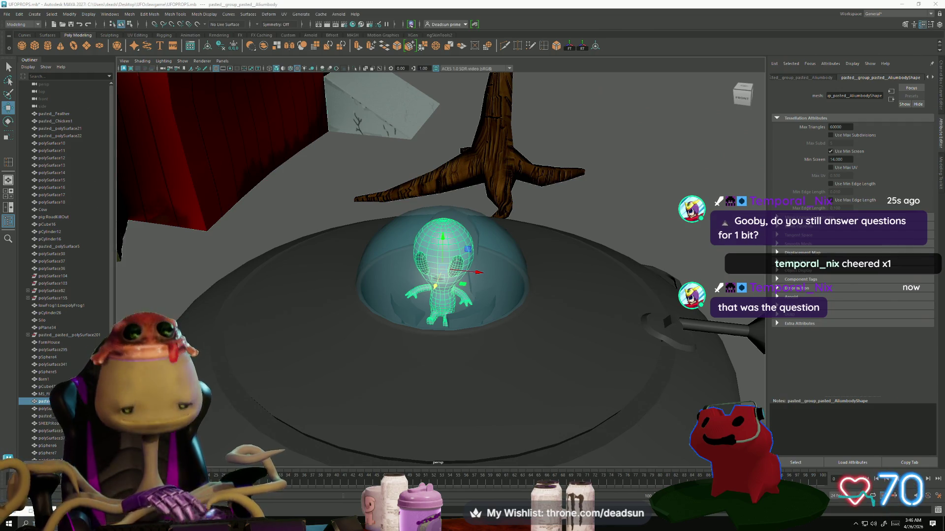
pyautogui.scroll(-10, 383, 283)
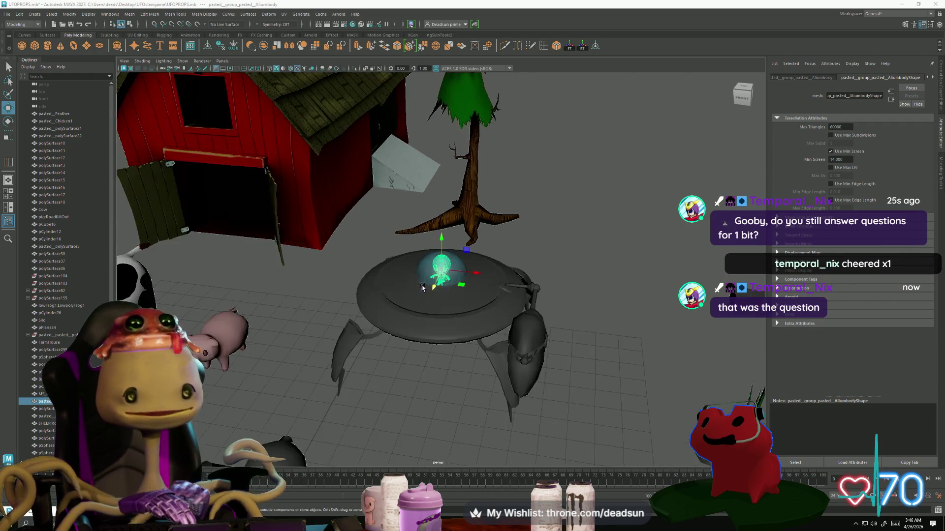
pyautogui.keyDown('alt'); pyautogui.moveTo(383, 283); pyautogui.dragTo(356, 317); pyautogui.keyUp('alt')
pyautogui.scroll(-10, 474, 329)
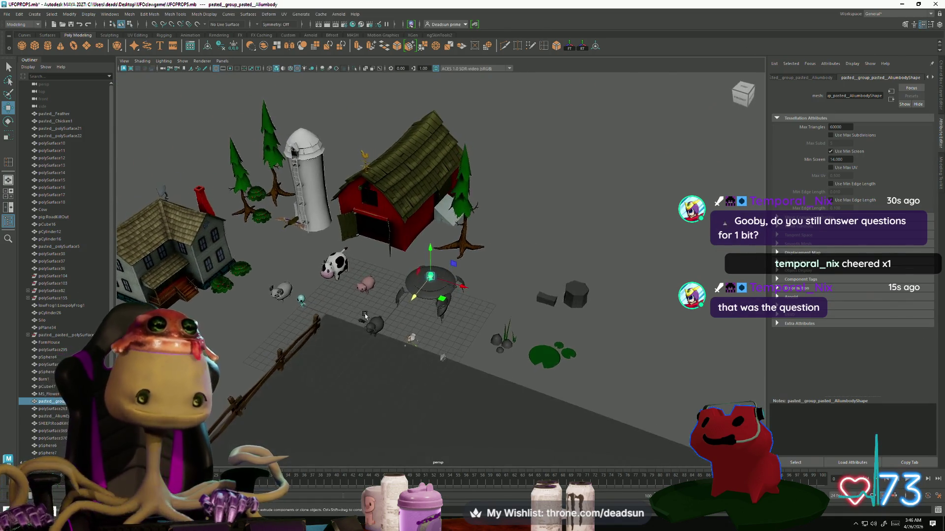
pyautogui.moveTo(474, 329)
pyautogui.keyDown('alt'); pyautogui.mouseDown()
pyautogui.moveTo(432, 317)
pyautogui.moveTo(417, 354)
pyautogui.moveTo(495, 354)
pyautogui.moveTo(468, 331)
pyautogui.moveTo(415, 362)
pyautogui.moveTo(352, 308)
pyautogui.moveTo(371, 336)
pyautogui.moveTo(362, 349)
pyautogui.moveTo(369, 354)
pyautogui.moveTo(354, 342)
pyautogui.moveTo(445, 351)
pyautogui.moveTo(352, 310)
pyautogui.moveTo(367, 305)
pyautogui.moveTo(384, 339)
pyautogui.moveTo(415, 337)
pyautogui.mouseUp(); pyautogui.keyUp('alt')
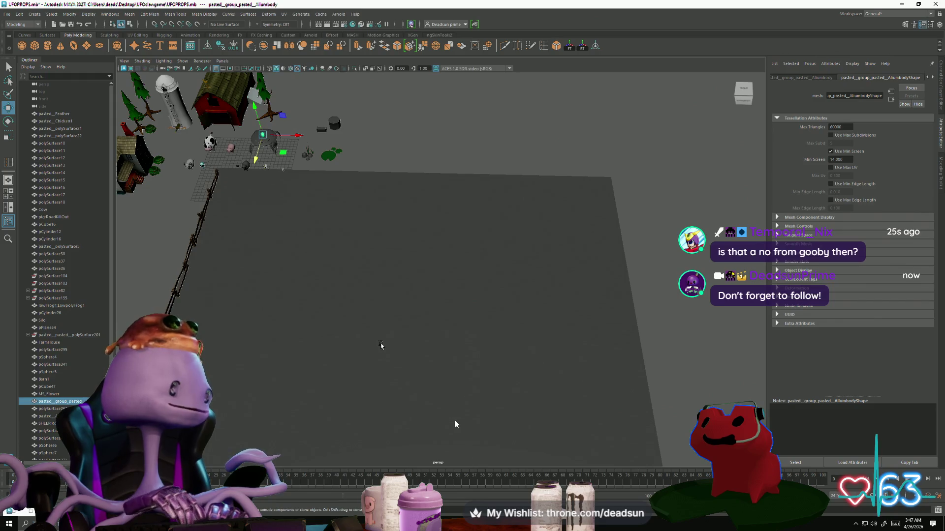
# Step: Back in Maya, select the large ground plane pPlane35 and delete it
pyautogui.hotkey('alt', 'Tab')
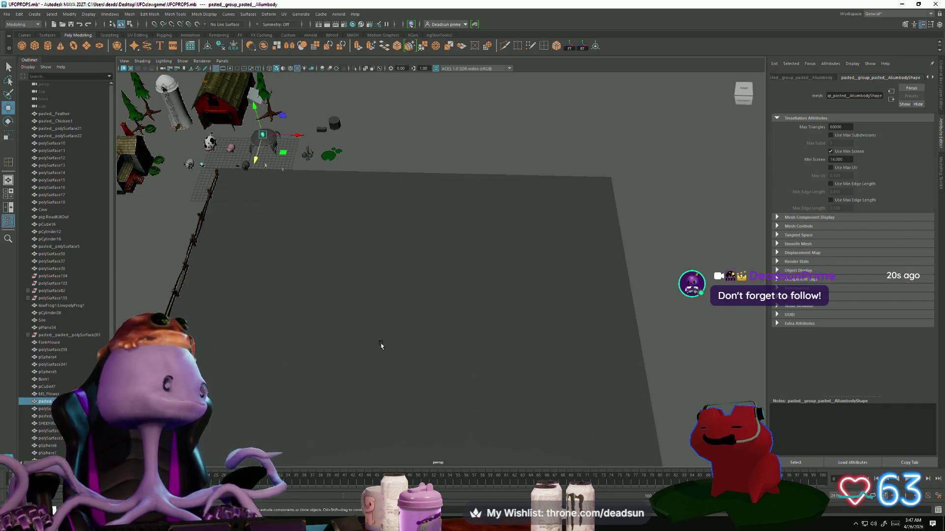
pyautogui.click(382, 345)
pyautogui.moveTo(382, 344)
pyautogui.keyDown('alt'); pyautogui.mouseDown()
pyautogui.moveTo(434, 393)
pyautogui.moveTo(460, 401)
pyautogui.moveTo(366, 415)
pyautogui.mouseUp(); pyautogui.keyUp('alt')
pyautogui.press('Delete')
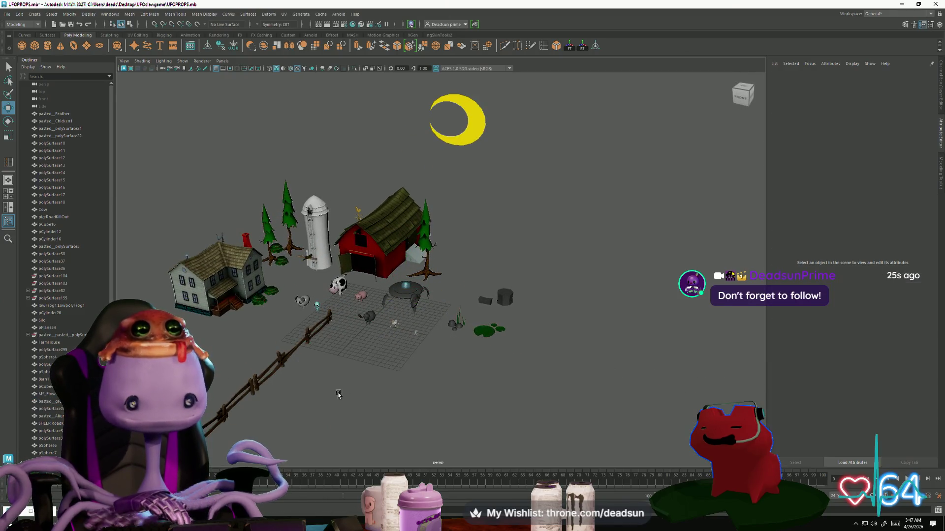
# Step: Lower the camera toward eye level and save the Maya scene
pyautogui.scroll(5, 328, 398)
pyautogui.moveTo(443, 363)
pyautogui.keyDown('alt'); pyautogui.mouseDown()
pyautogui.moveTo(353, 385)
pyautogui.moveTo(367, 381)
pyautogui.moveTo(362, 373)
pyautogui.moveTo(337, 379)
pyautogui.moveTo(341, 391)
pyautogui.moveTo(332, 372)
pyautogui.moveTo(344, 370)
pyautogui.mouseUp(); pyautogui.keyUp('alt')
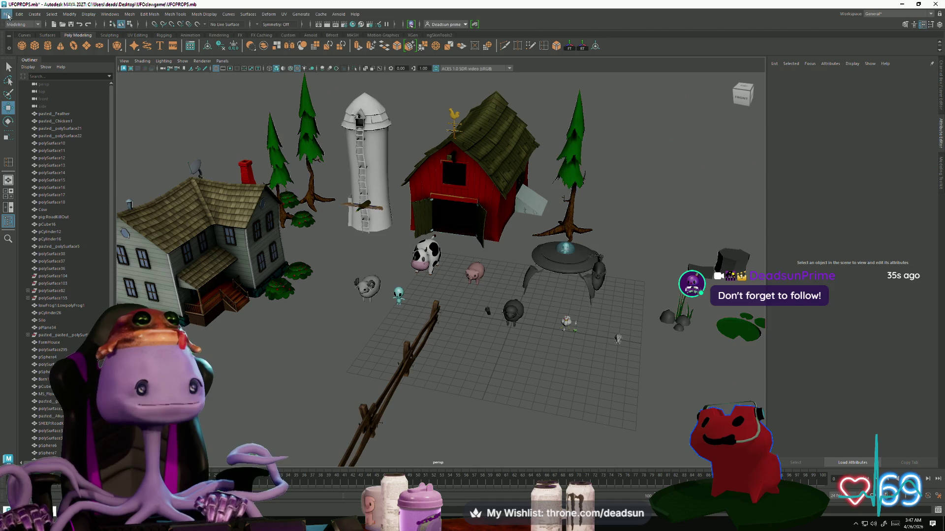
pyautogui.click(7, 14)
pyautogui.click(21, 47)
# Step: Orbit in toward the cow and pig, then view the whole farm on the bare grid from above
pyautogui.scroll(10, 334, 313)
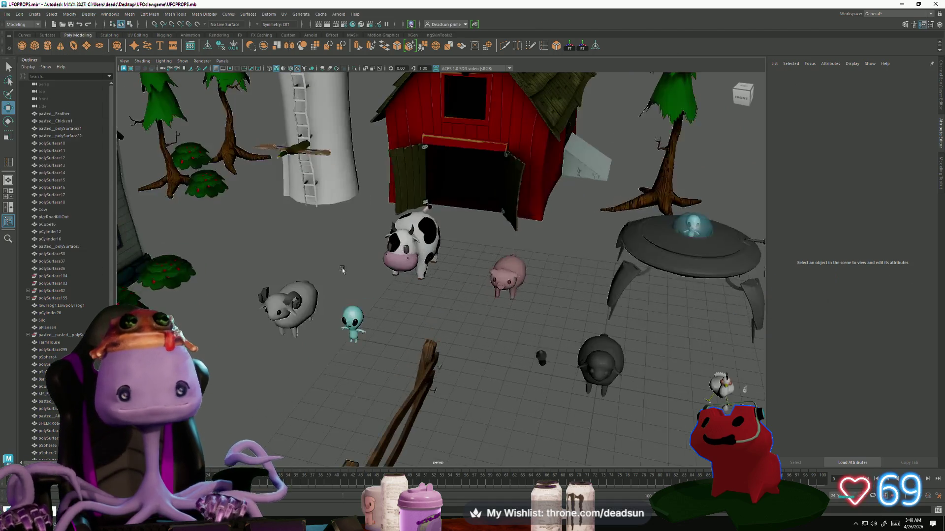
pyautogui.keyDown('alt'); pyautogui.moveTo(333, 312); pyautogui.dragTo(453, 351); pyautogui.keyUp('alt')
pyautogui.scroll(-10, 454, 351)
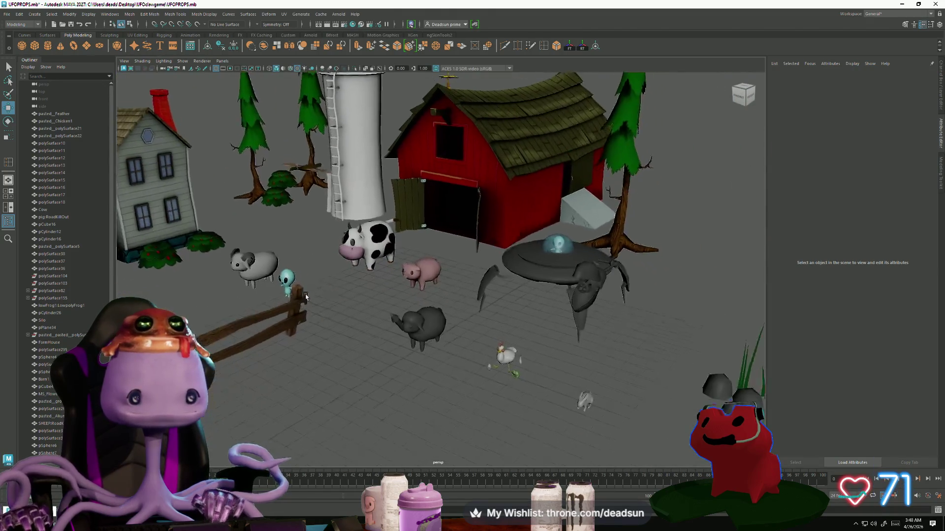
pyautogui.scroll(-5, 388, 366)
pyautogui.keyDown('alt'); pyautogui.moveTo(388, 367); pyautogui.dragTo(370, 334); pyautogui.keyUp('alt')
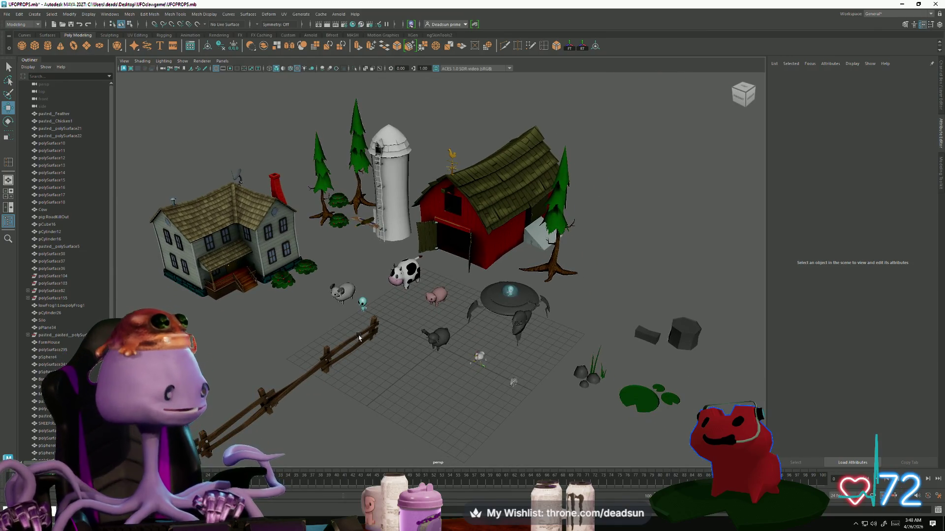